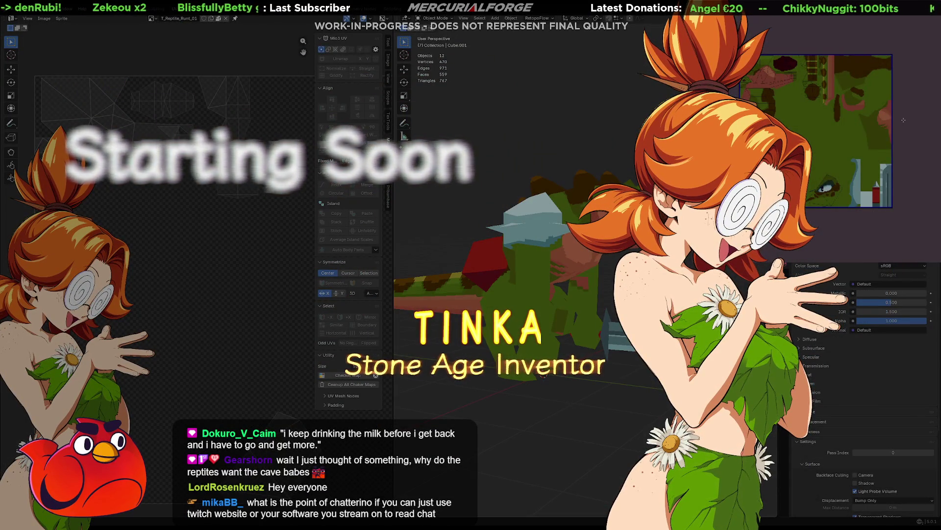
Step: Export the reptile sprite to its texture image file and dismiss the confirmation message
key("ctrl+alt+shift+s")
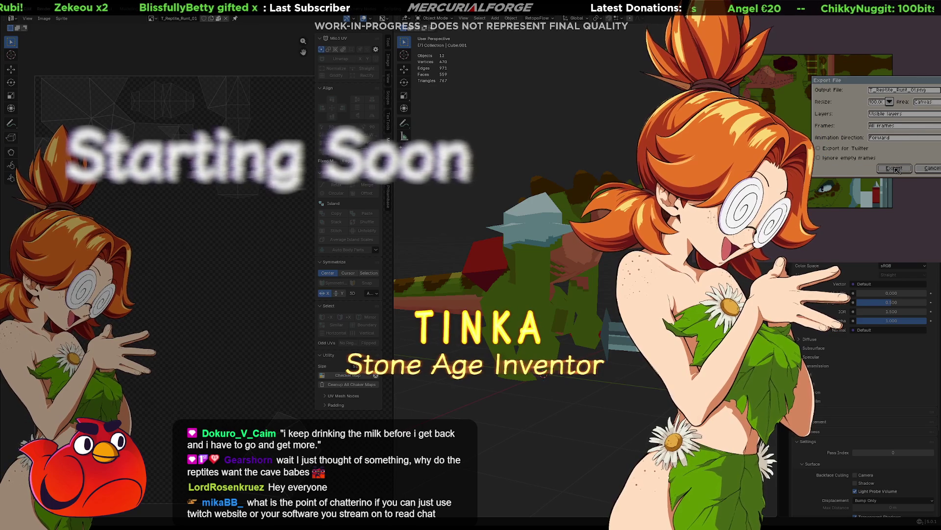
left_click(896, 171)
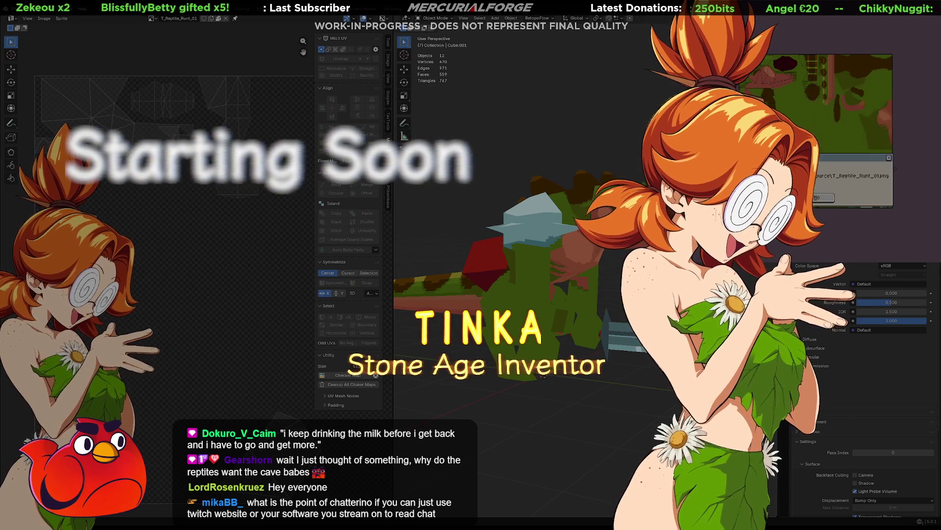
left_click(825, 197)
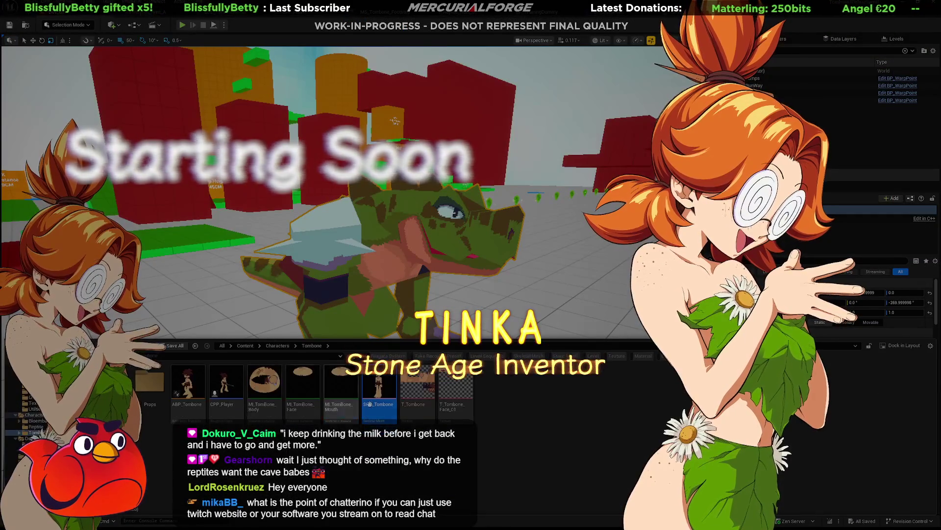
Step: Apply T_Reptile_Runt_01 from the Reptile folder onto the reptile model and open that texture
left_click(36, 425)
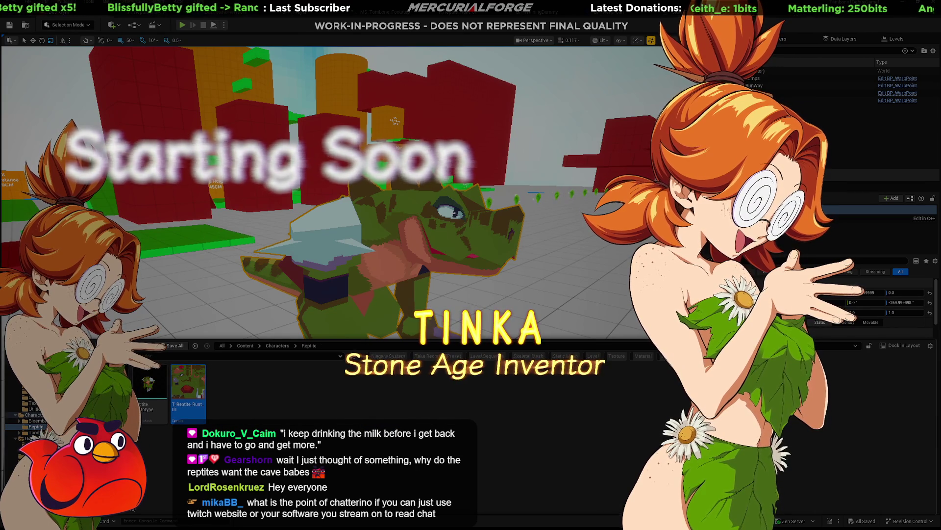
left_click_drag(189, 383, 390, 235)
double_click(190, 380)
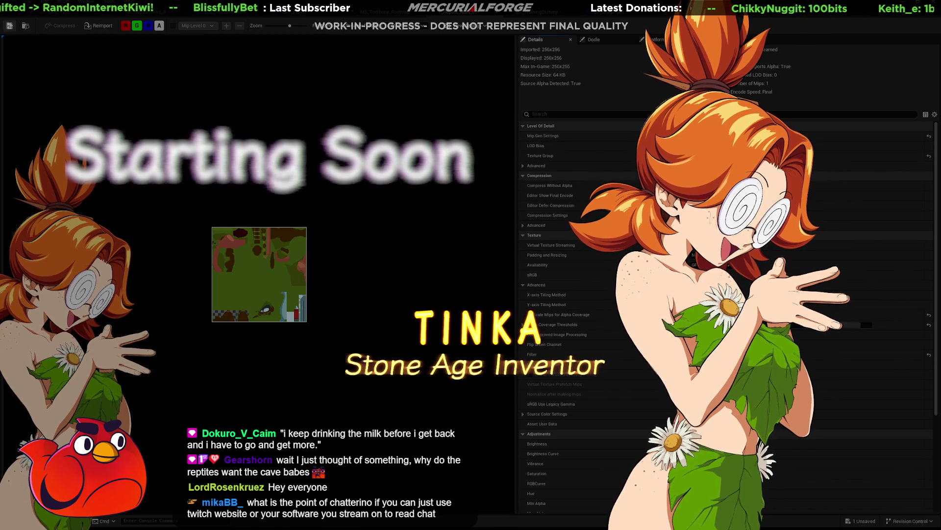
Step: Save all pending changes, check the BP_TrainingDummy blueprint, and return to the level view
key("ctrl+s")
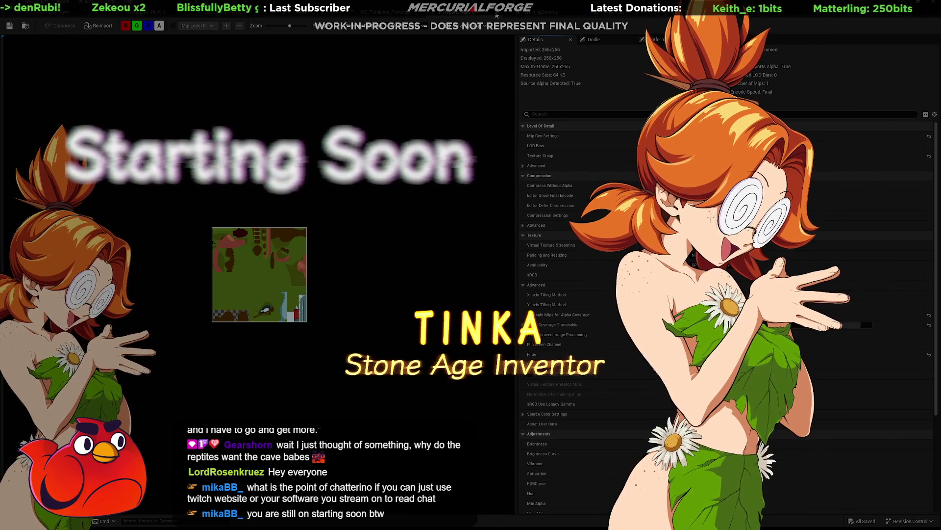
left_click(421, 15)
key("ctrl+Tab")
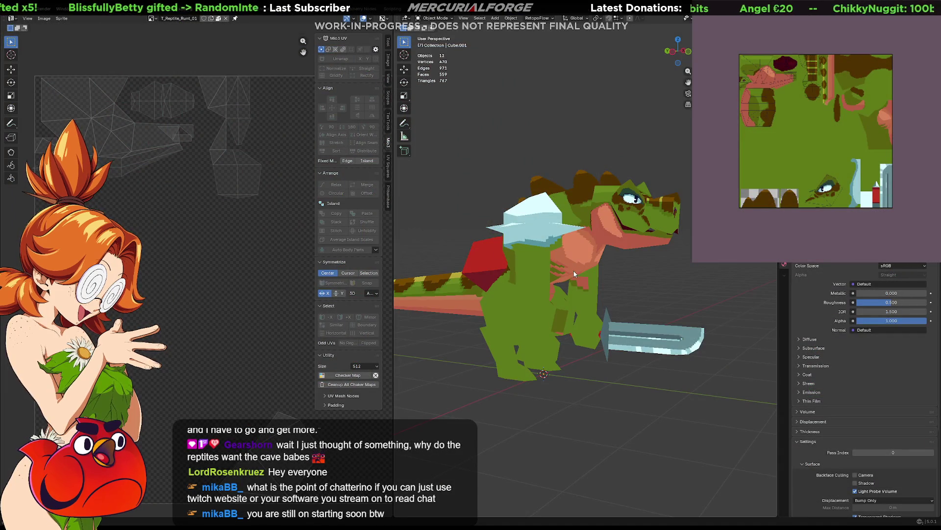
Step: Select every part of the reptile model for export, then switch over to Unreal Engine
middle_click_drag(589, 272, 572, 267)
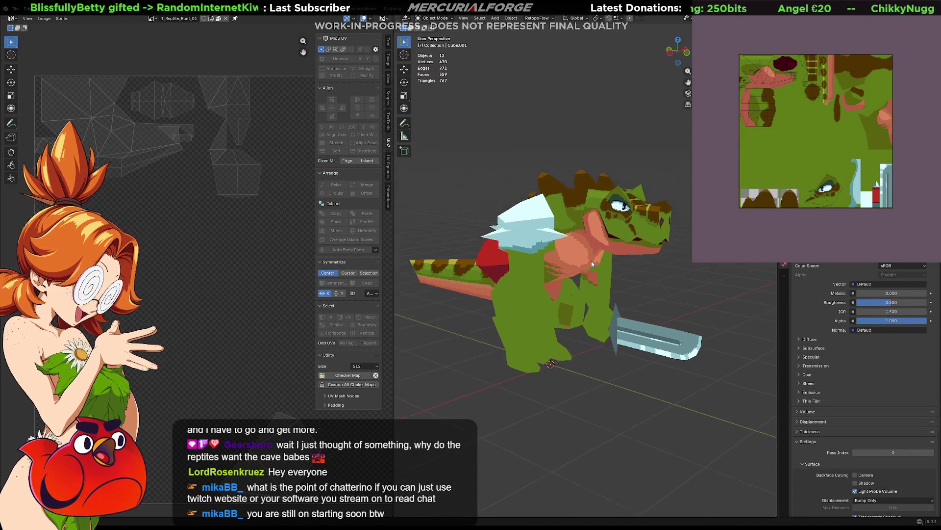
key("ctrl+Tab")
left_click(578, 268)
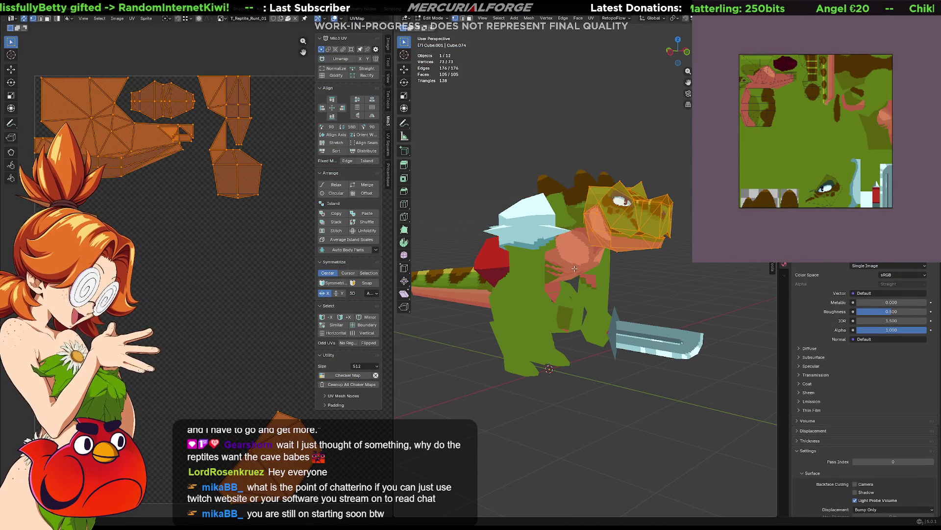
key("Tab")
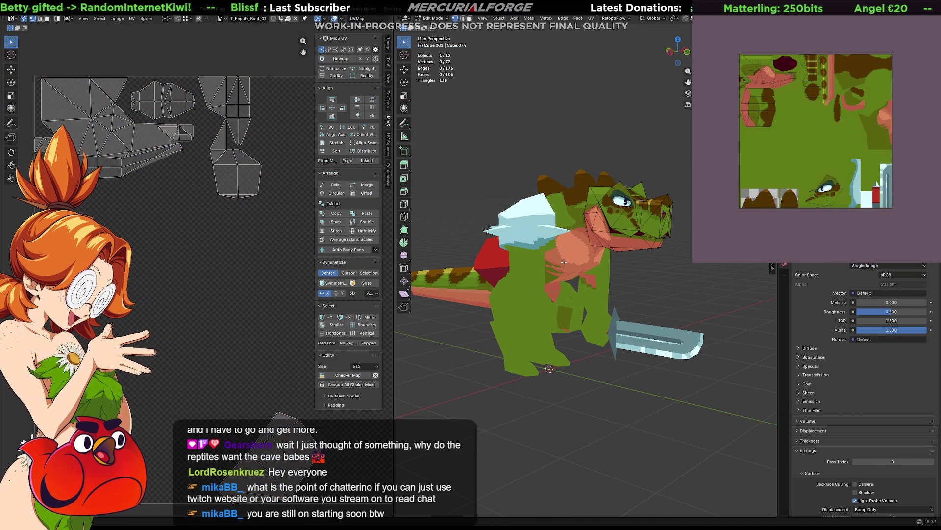
left_click(566, 250)
key("a")
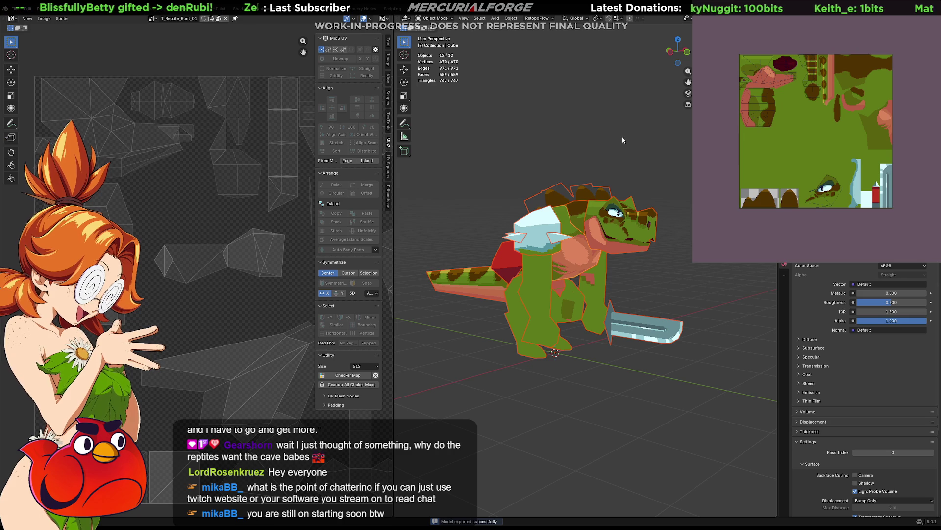
key("alt+Tab")
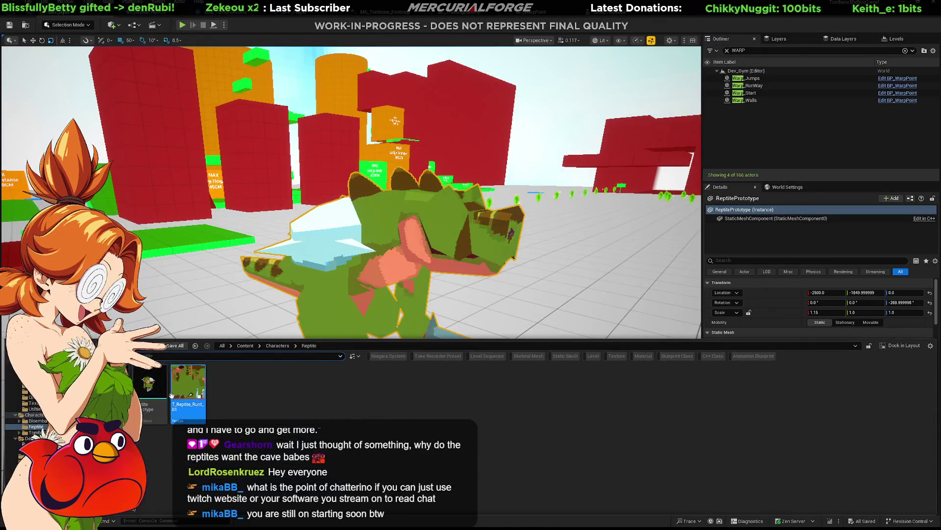
Step: Select ReptilePrototype and fly the camera around the level to inspect the textured reptile
left_click(150, 383)
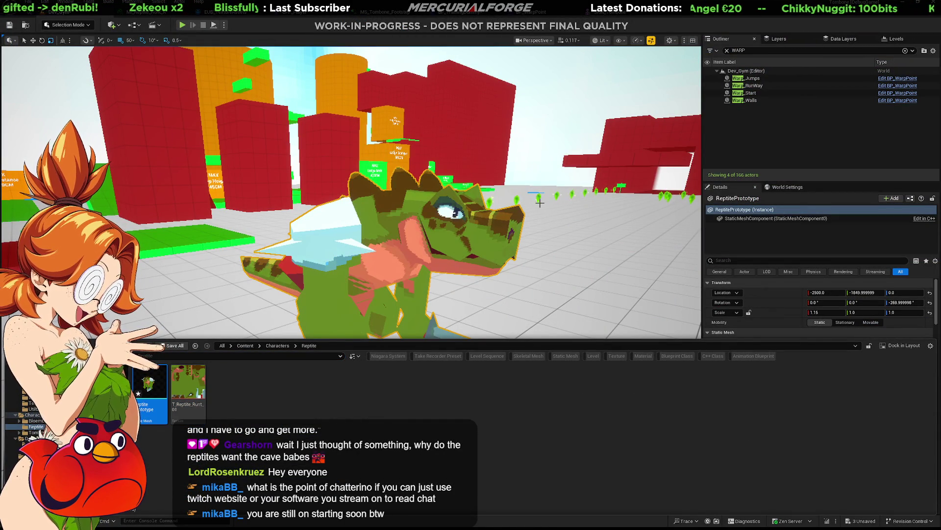
left_click(533, 166)
right_click_drag(532, 166, 533, 166)
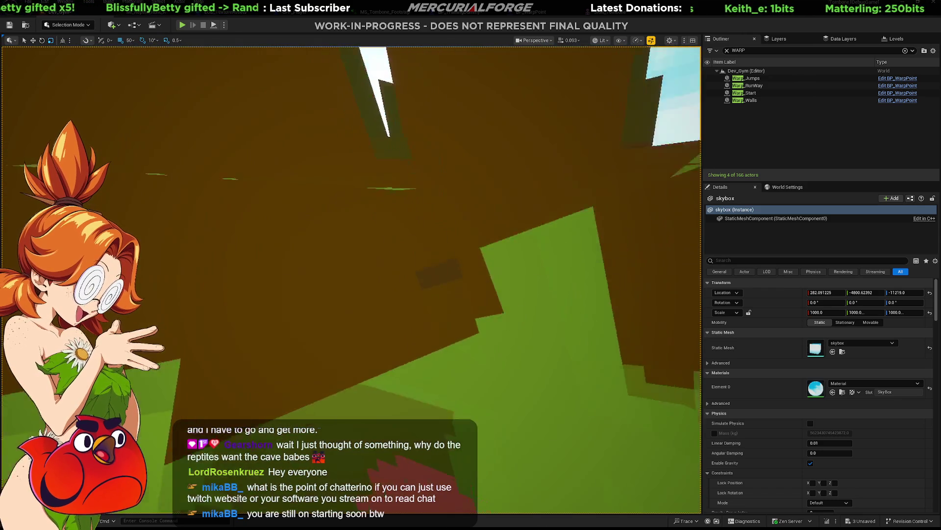
right_click_drag(533, 165, 532, 166)
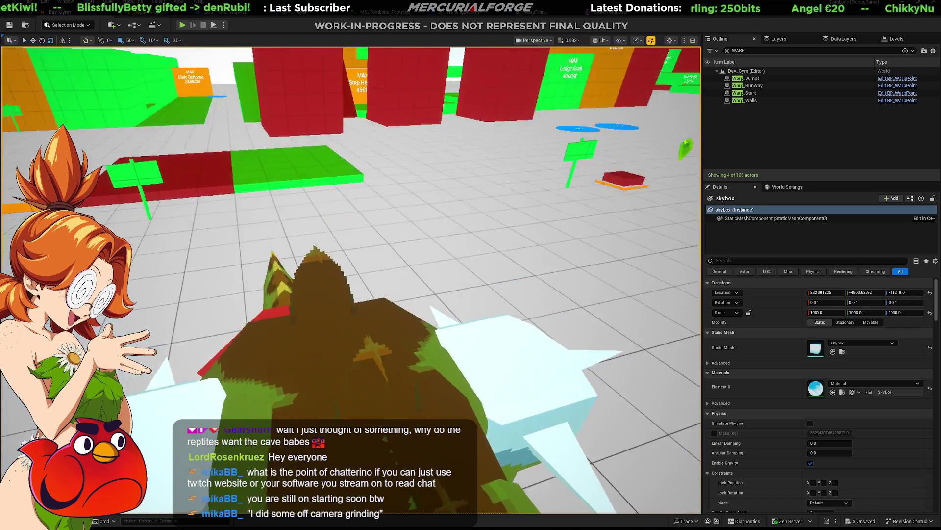
right_click_drag(415, 242, 415, 241)
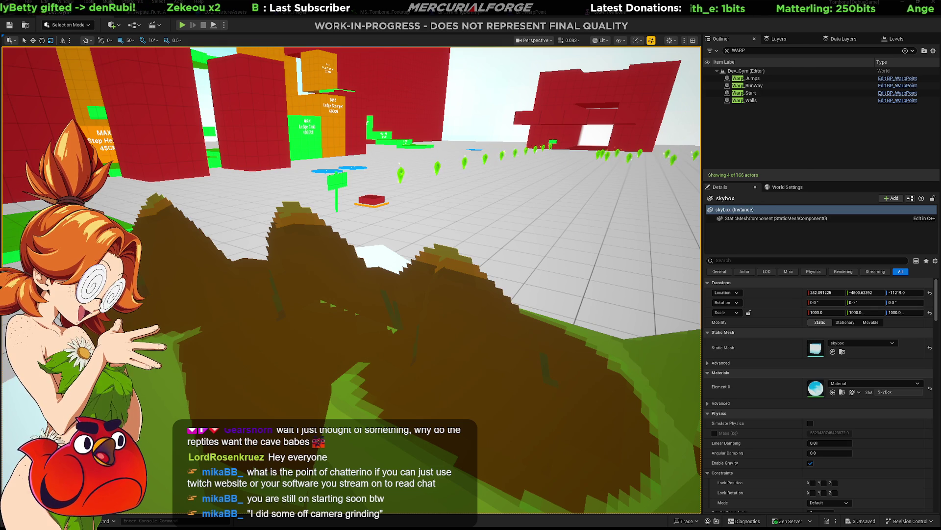
left_click(336, 379)
Step: Open the T_Reptile_Runt_01 texture's settings from the Reptile folder asset drawer
key("ctrl+b")
left_click(189, 379)
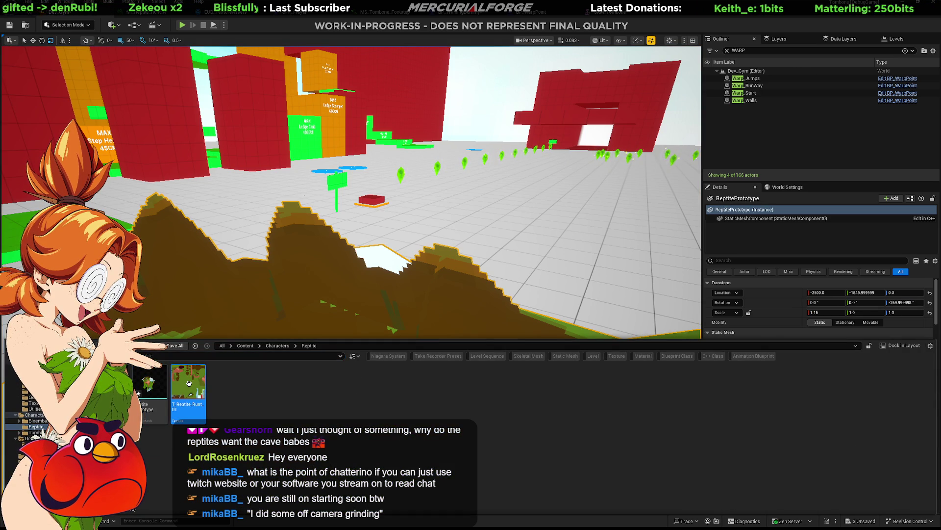
double_click(189, 382)
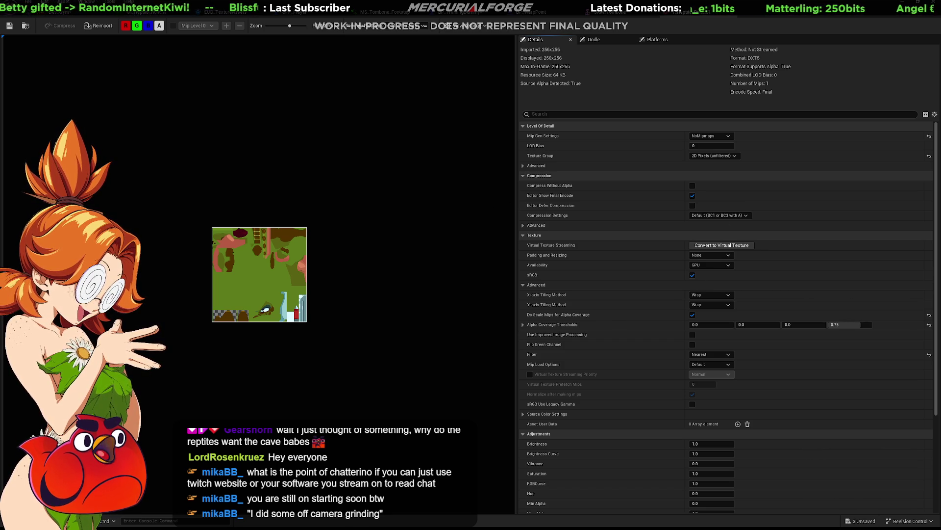
key("alt+Tab")
key("alt+Tab")
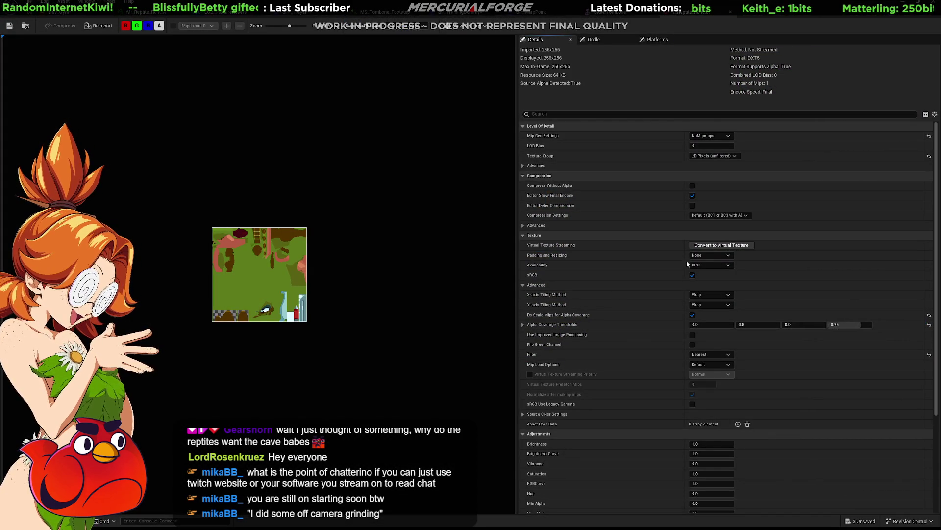
key("alt+Tab")
key("alt+Tab")
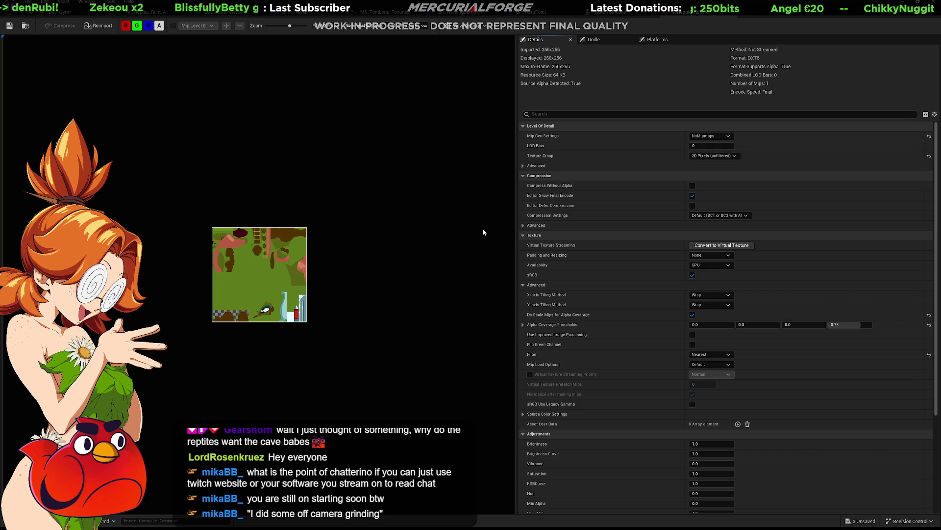
key("alt+Tab")
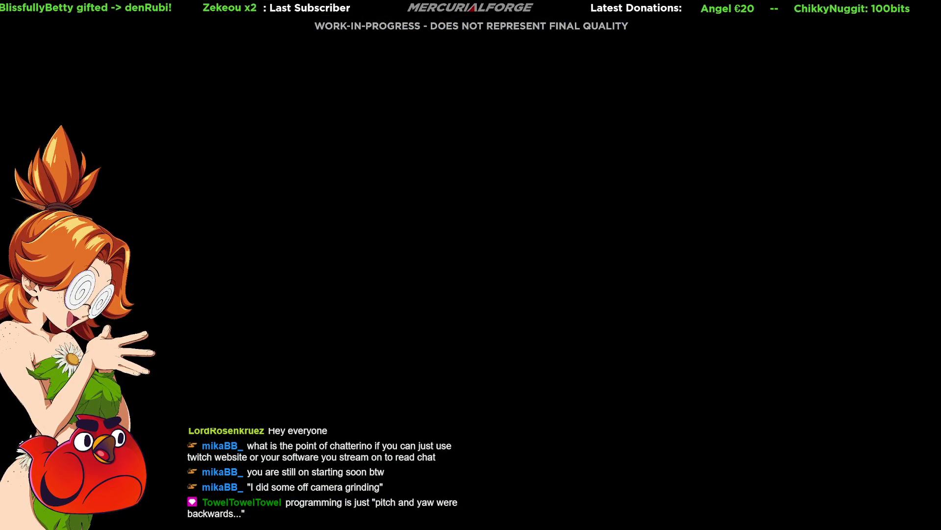
Step: Select the ReptilePrototype mesh and move the camera around the reptile's head
key("ctrl+space")
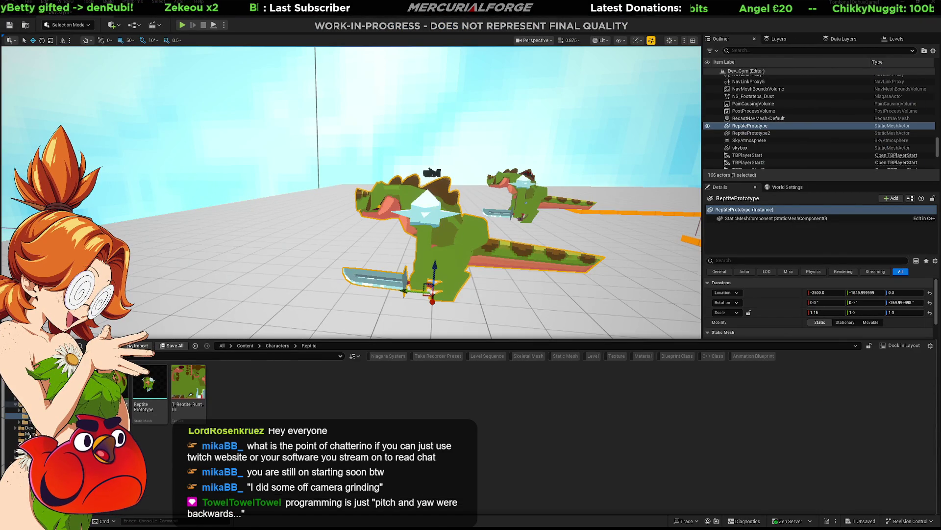
left_click(151, 379)
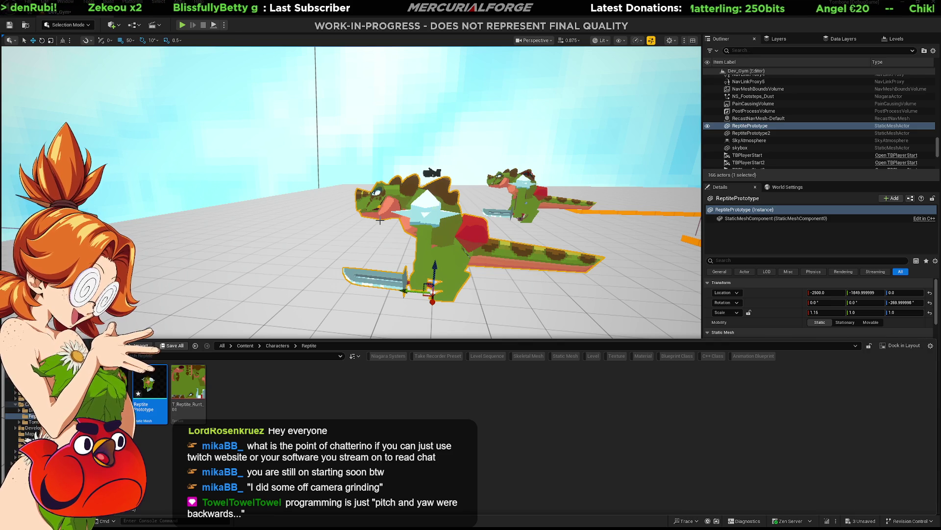
right_click_drag(180, 148, 181, 177)
left_click_drag(180, 177, 294, 177, "alt")
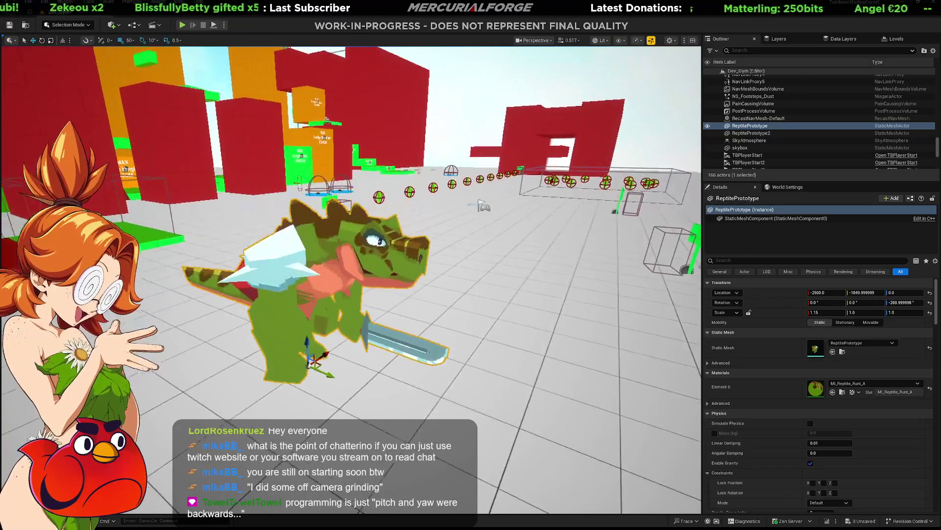
mouse_move(294, 176)
left_mouse_down("alt")
mouse_move(317, 163)
mouse_move(331, 177)
left_mouse_up("alt")
Step: Set the reptile texture's Compression Settings to Uncompressed (RGBA8) and return to the level
key("ctrl+space")
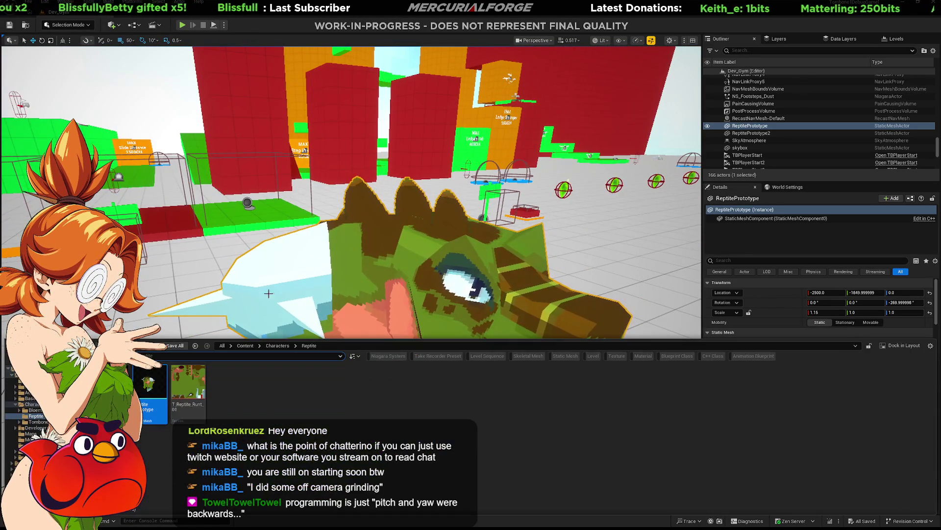
double_click(189, 386)
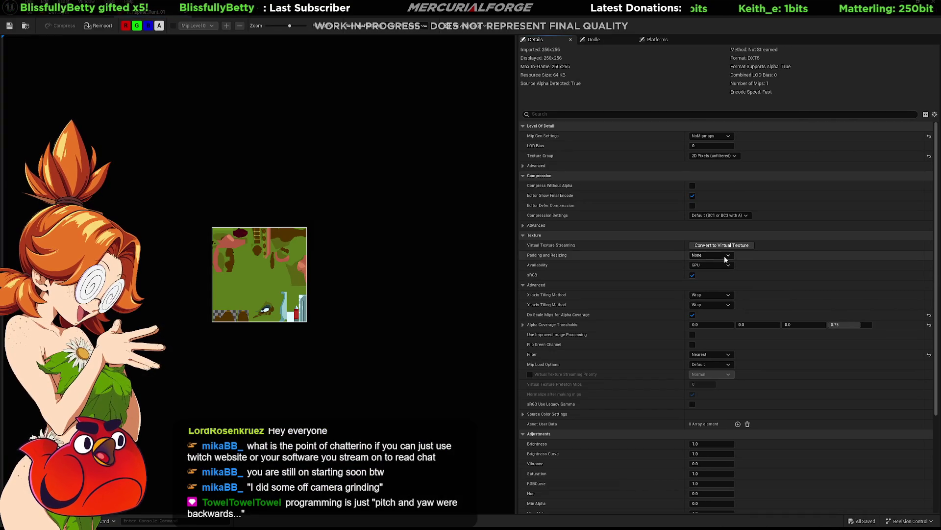
left_click(723, 215)
left_click(708, 267)
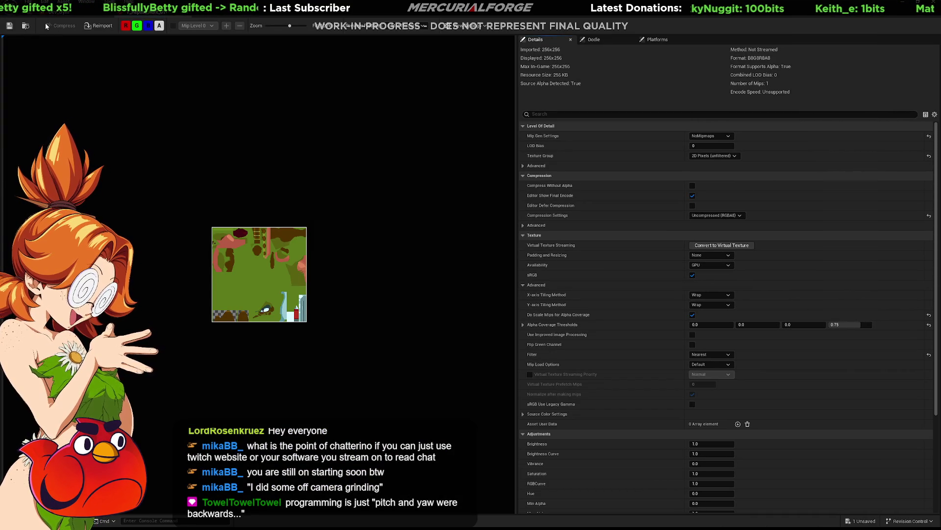
left_click(72, 15)
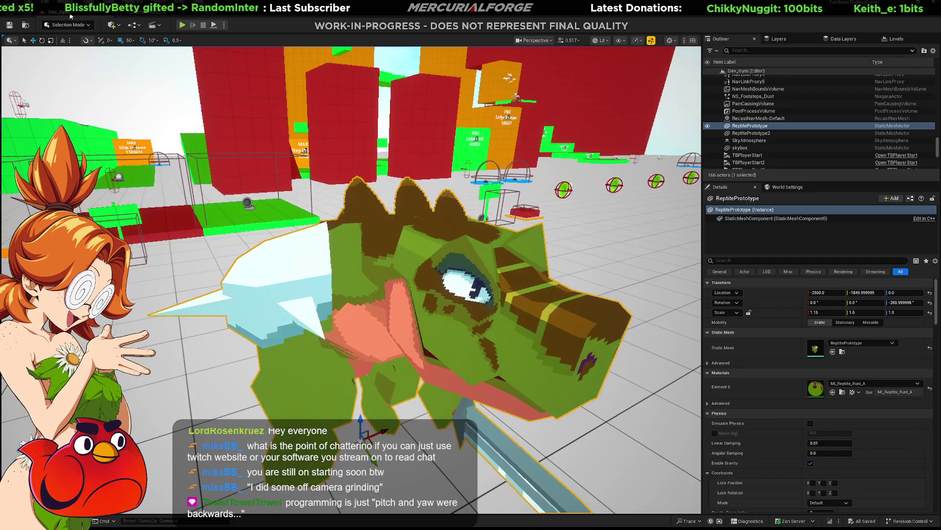
right_click_drag(516, 256, 501, 250)
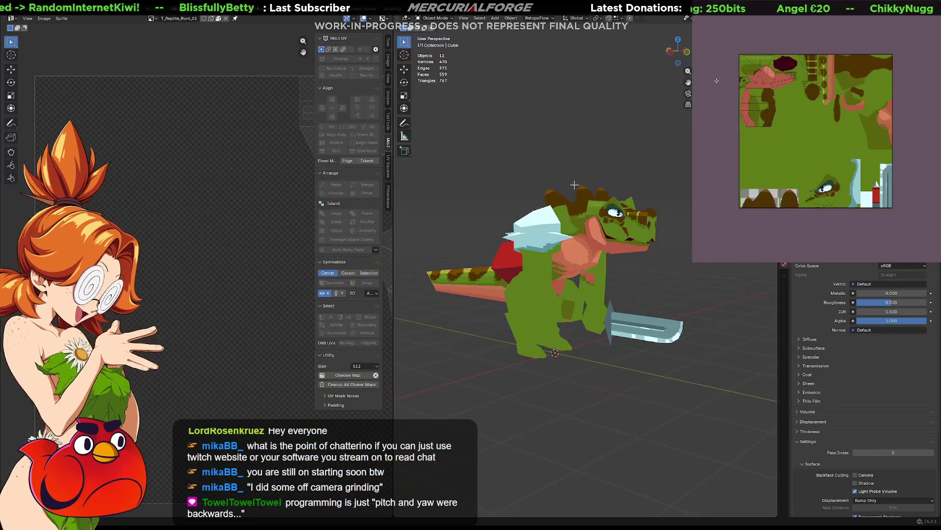
scroll(752, 77, "up", 5)
Step: Re-export the reptile texture over the existing PNG file and switch back to Unreal Engine
mouse_move(814, 93)
middle_mouse_down()
mouse_move(865, 133)
mouse_move(845, 103)
middle_mouse_up()
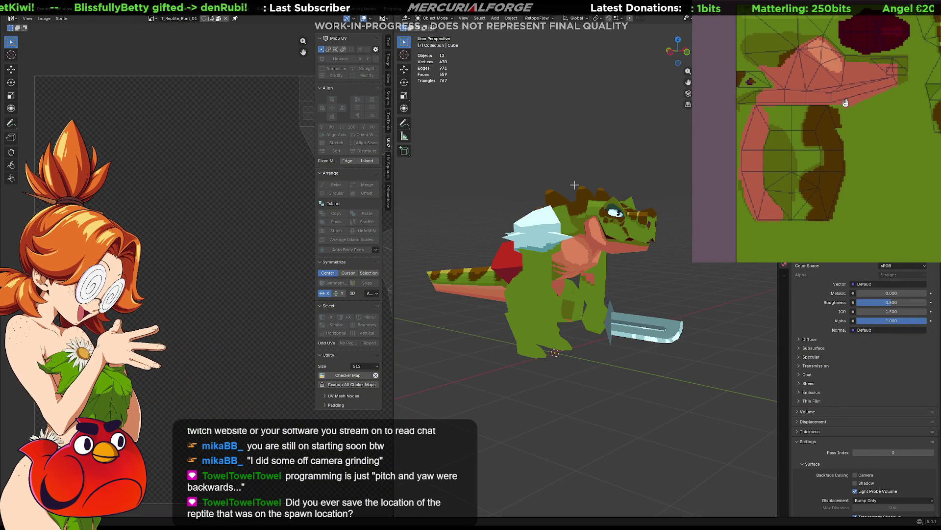
scroll(849, 107, "up", 2)
scroll(861, 115, "up", 2)
scroll(870, 120, "up", 2)
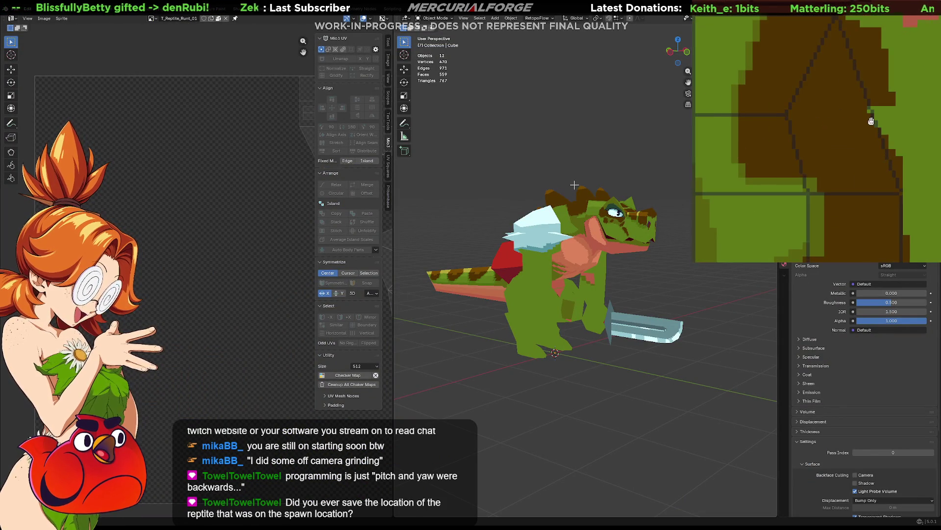
middle_click_drag(871, 120, 840, 131)
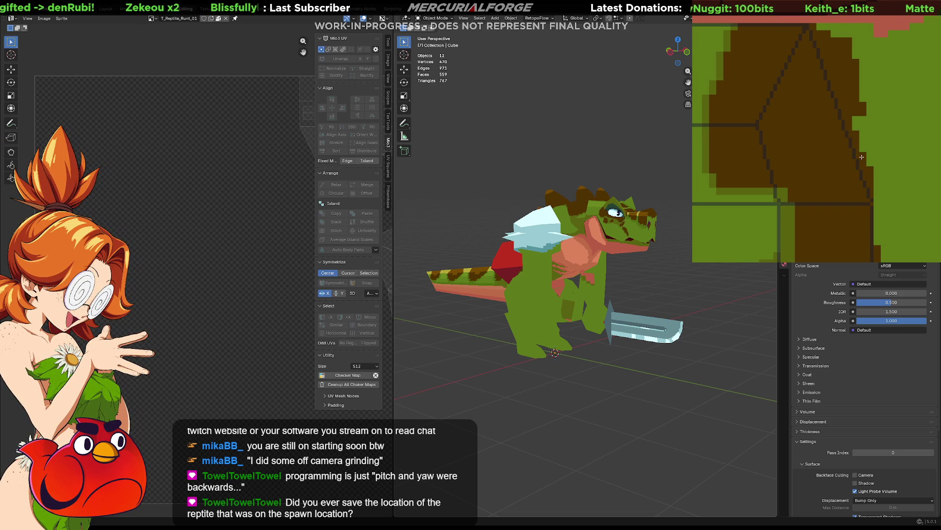
key("ctrl+alt+shift+s")
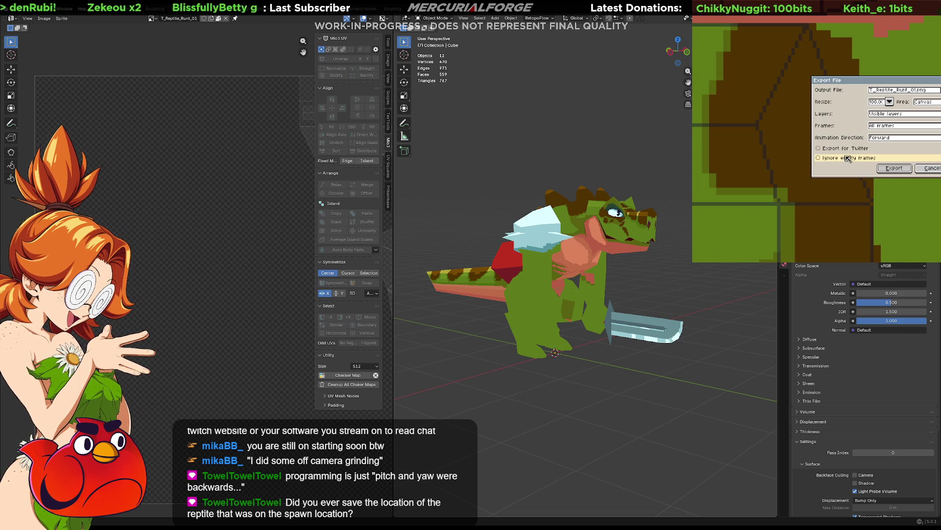
left_click(894, 168)
left_click(778, 197)
key("alt+Tab")
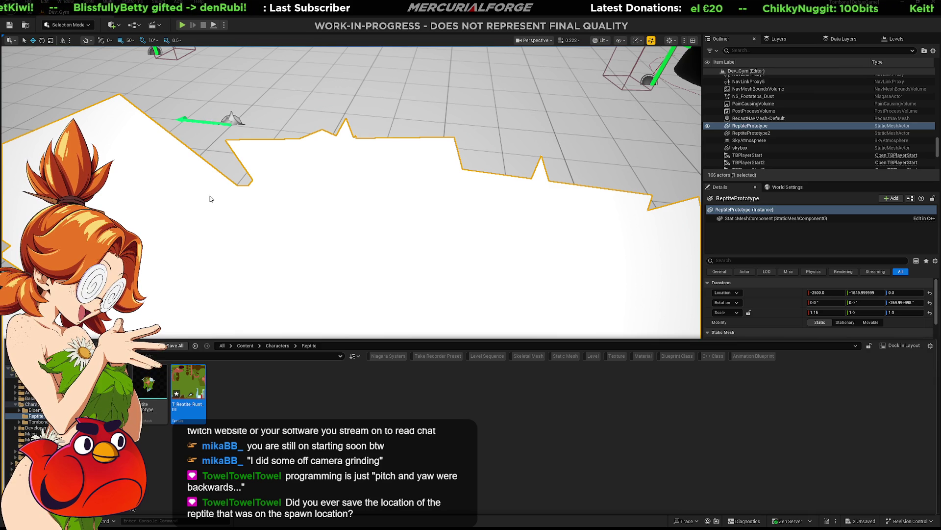
Step: Save the updated texture and level, then orbit to inspect the pixels on the reptile's back
left_click(416, 424)
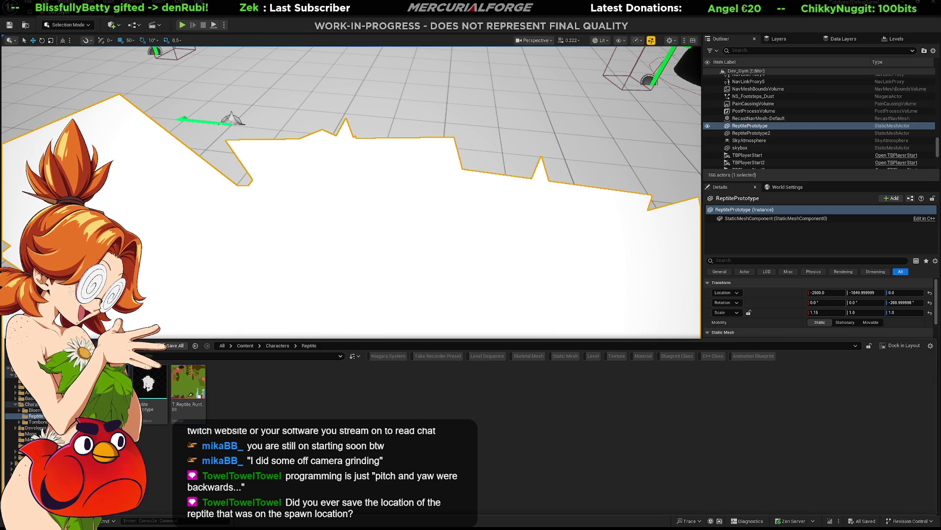
key("ctrl+space")
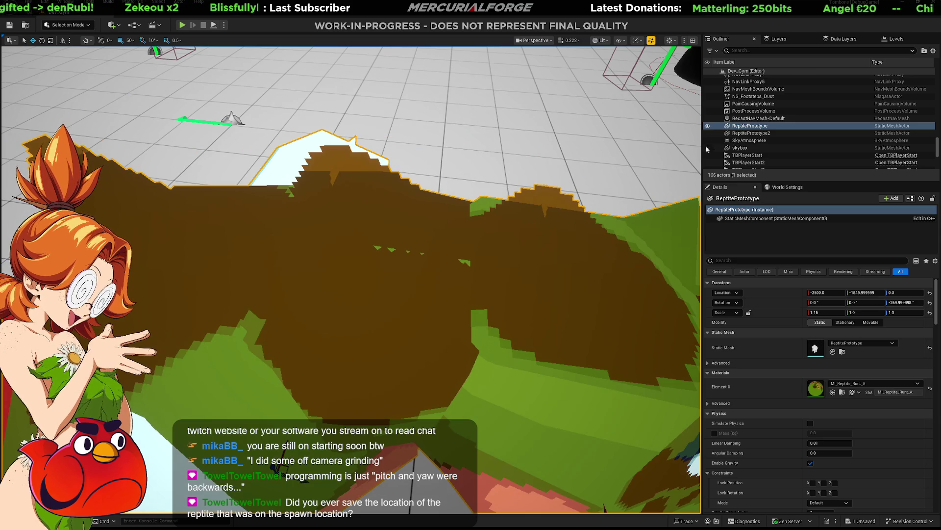
key("ctrl+s")
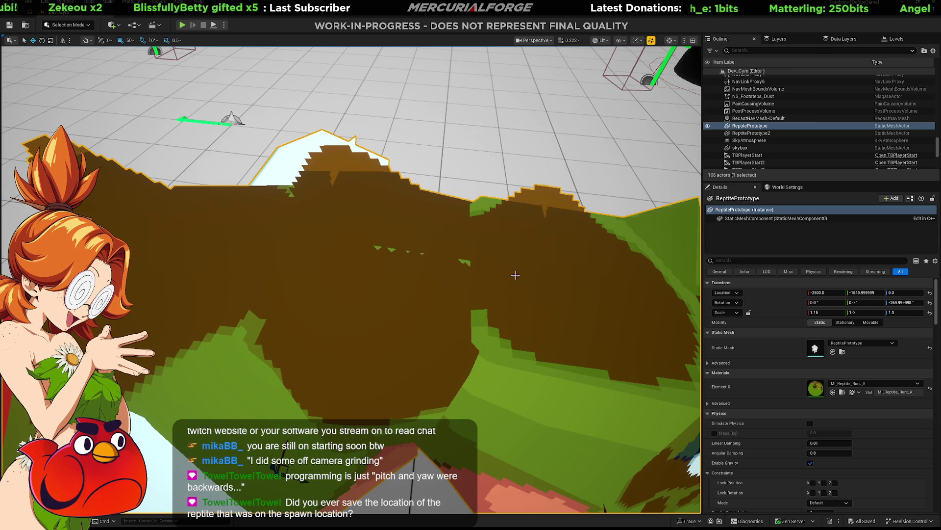
right_click_drag(516, 274, 516, 274)
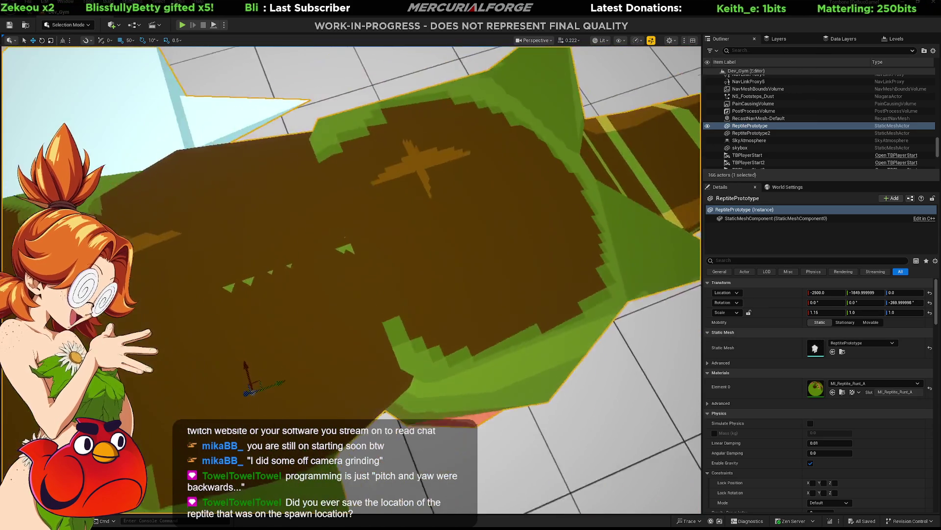
right_click_drag(450, 285, 450, 285)
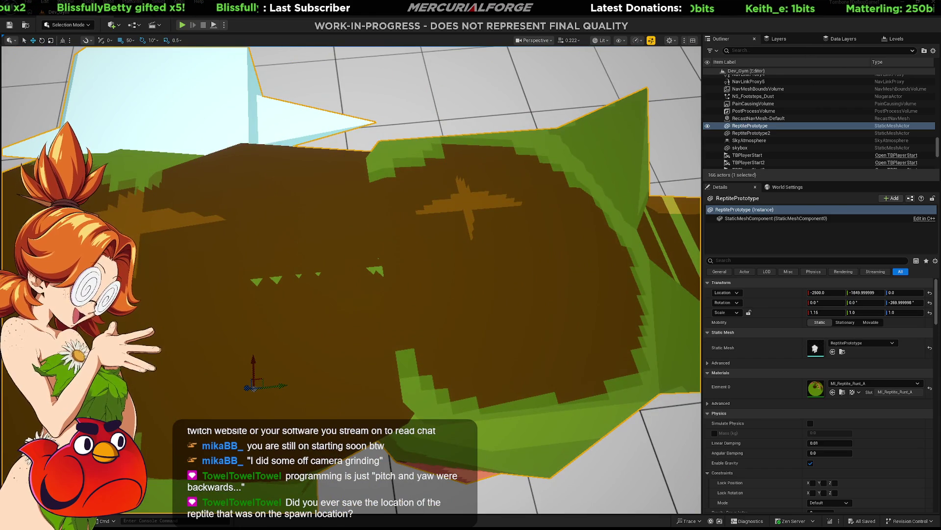
Step: In Aseprite, export the texture over the existing PNG again and return to Unreal Engine
key("alt+Tab")
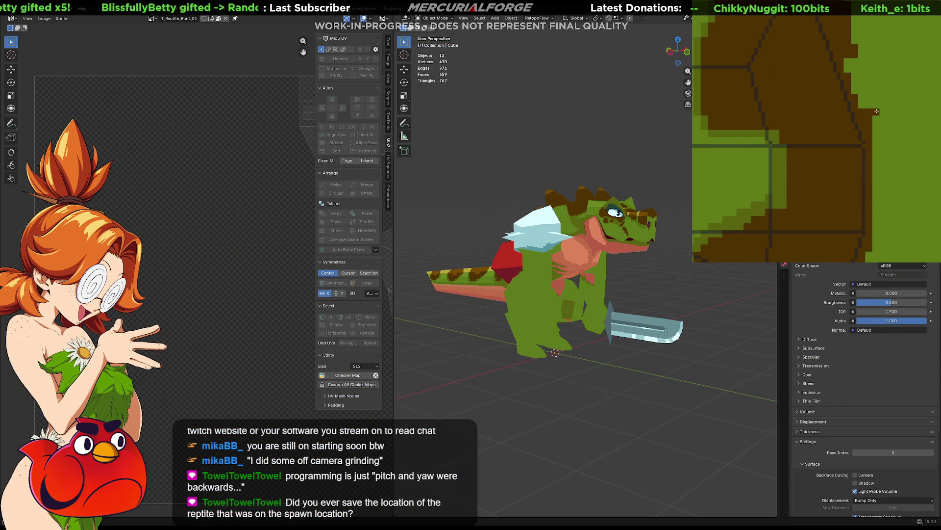
key("ctrl+o")
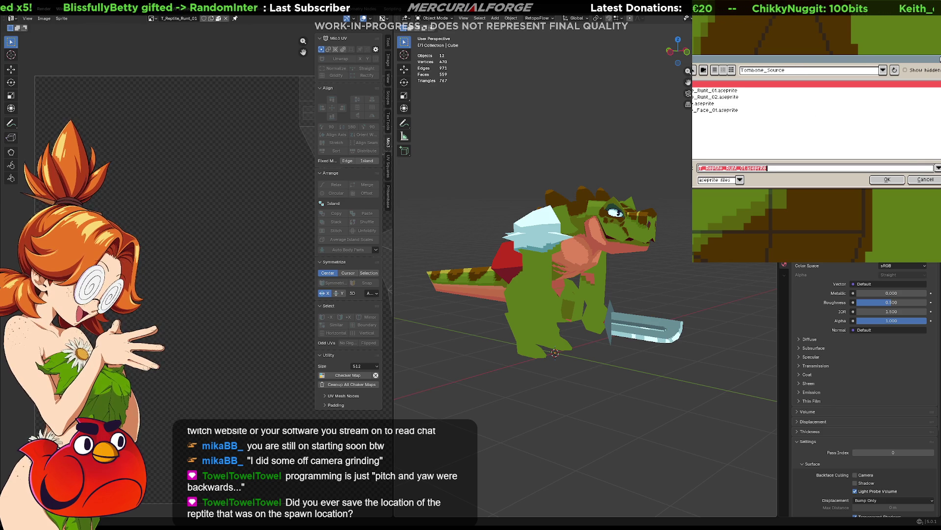
key("Return")
key("ctrl+alt+shift+s")
left_click(907, 169)
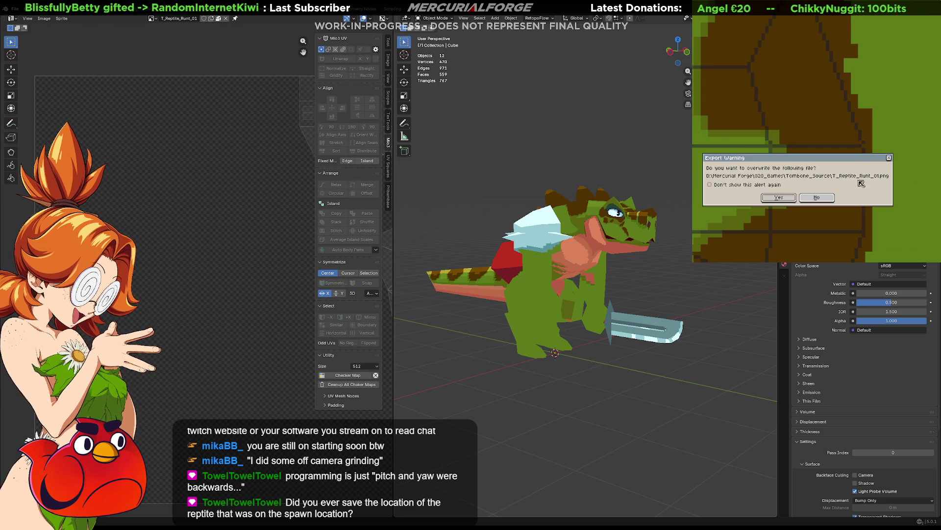
left_click(796, 200)
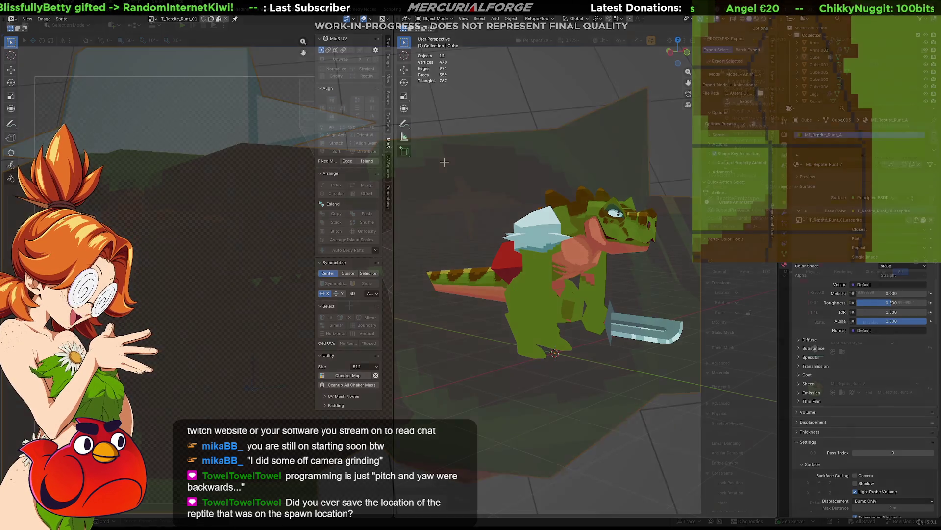
key("alt+Tab")
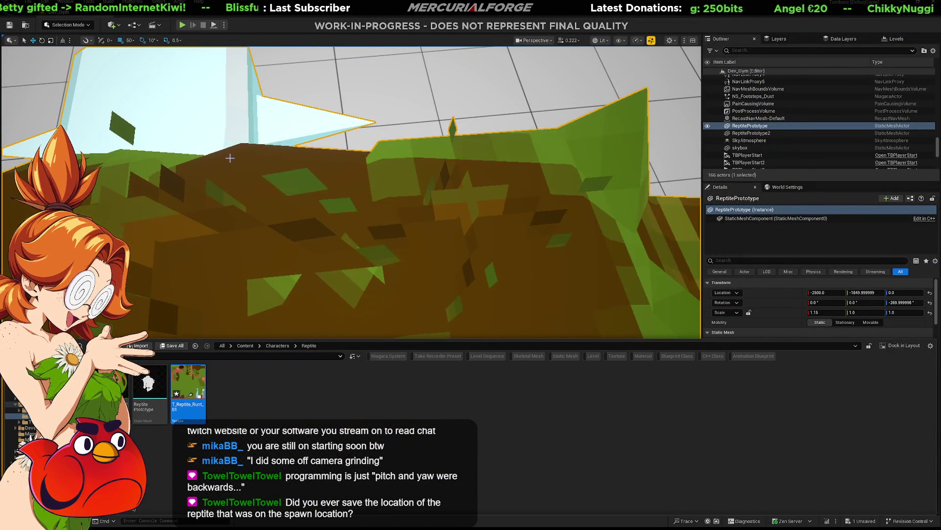
Step: Frame the reptile prototype to check its re-exported back pattern, then switch to Blender
left_click(229, 153)
key("f")
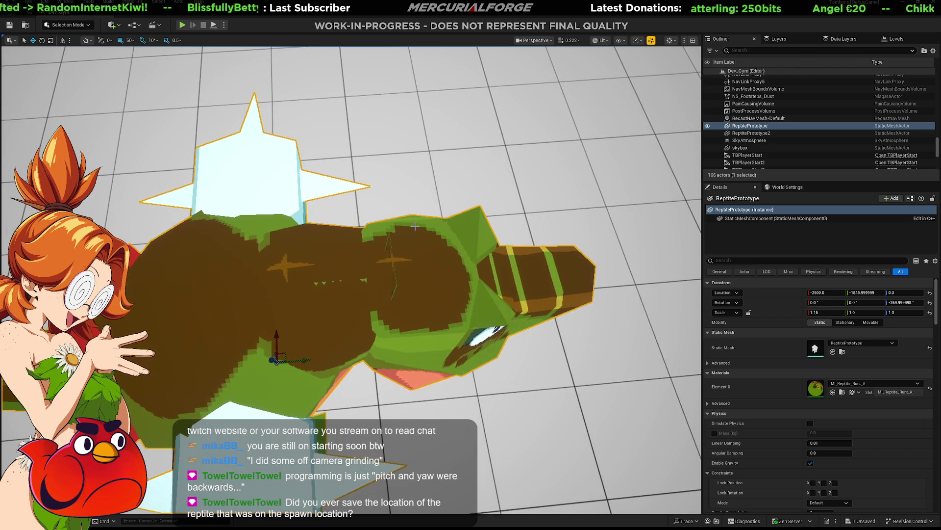
right_click_drag(351, 280, 351, 280)
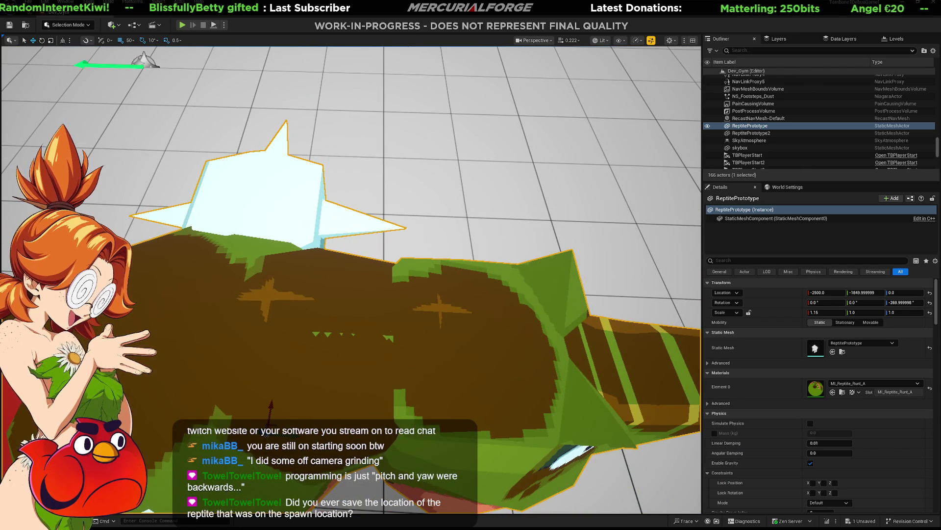
key("alt+Tab")
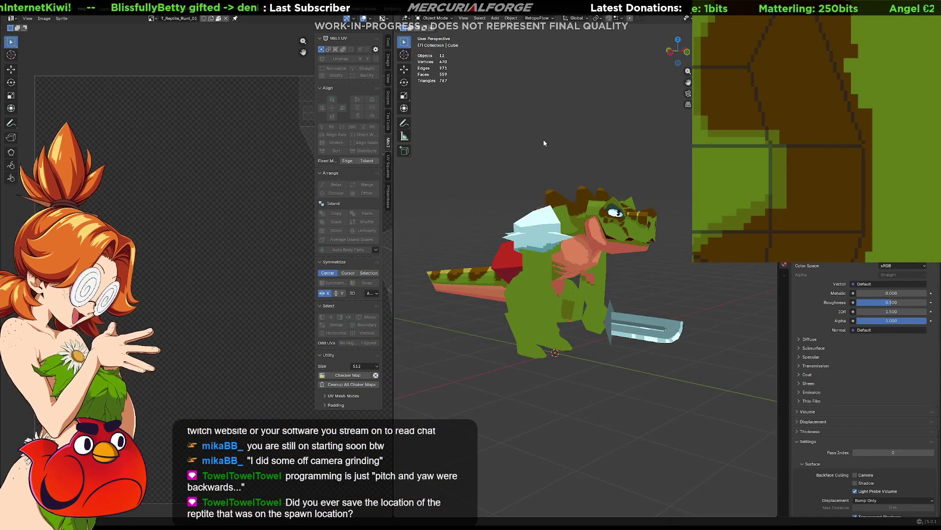
Step: Select the body mesh Cube.001 and show T_Reptile_Runt_01.aseprite behind its UV layout
middle_click_drag(544, 140, 515, 252)
scroll(513, 331, "up", 4)
scroll(513, 331, "up", 5)
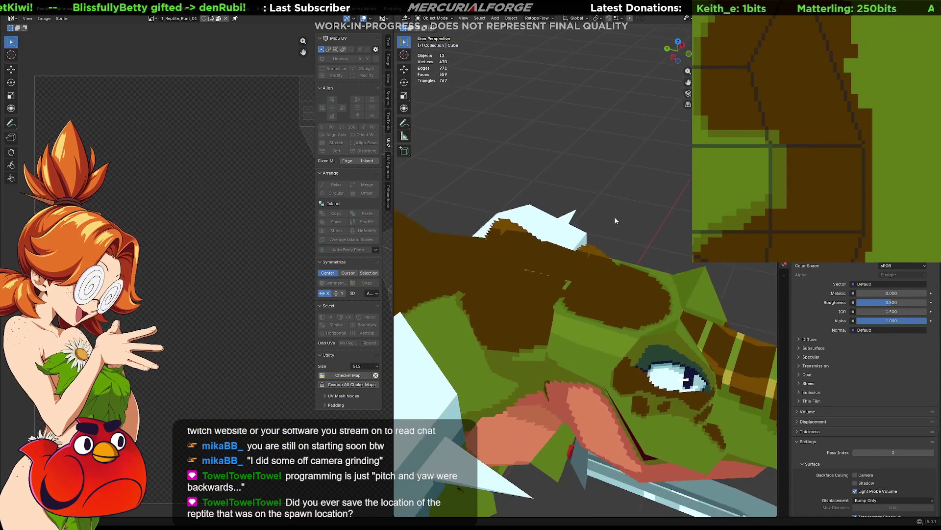
mouse_move(522, 287)
middle_mouse_down()
mouse_move(678, 277)
mouse_move(574, 315)
mouse_move(576, 370)
mouse_move(588, 333)
middle_mouse_up()
left_click(575, 315)
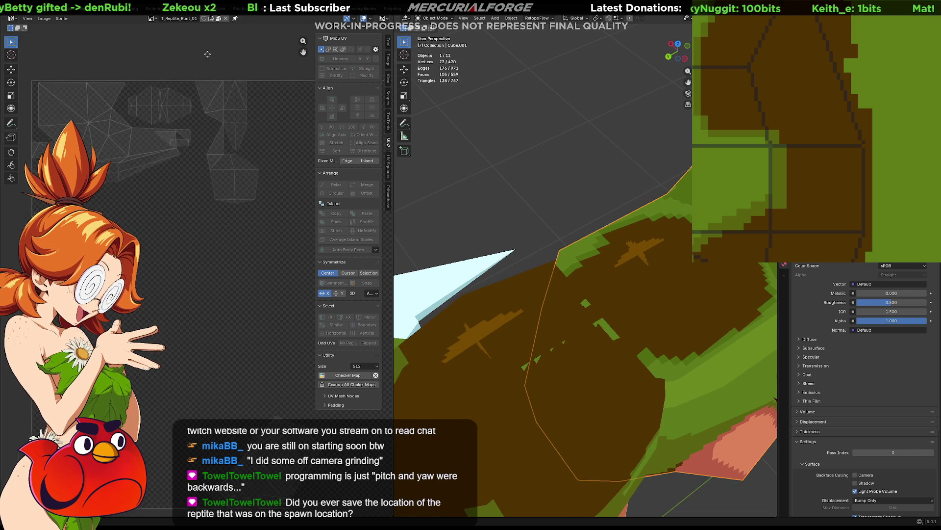
left_click(154, 21)
left_click(169, 52)
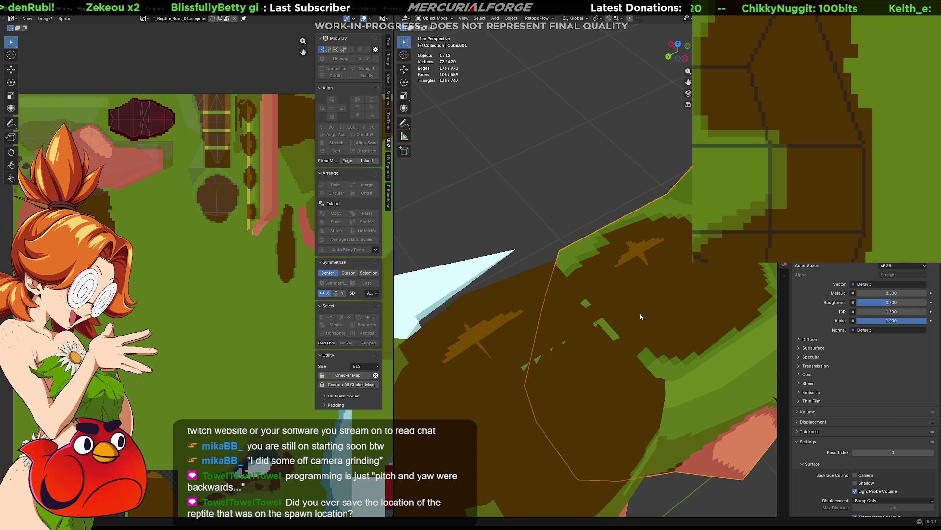
Step: Enter mesh editing on the reptile body, then switch back to Unreal Engine
middle_click_drag(639, 312, 617, 293)
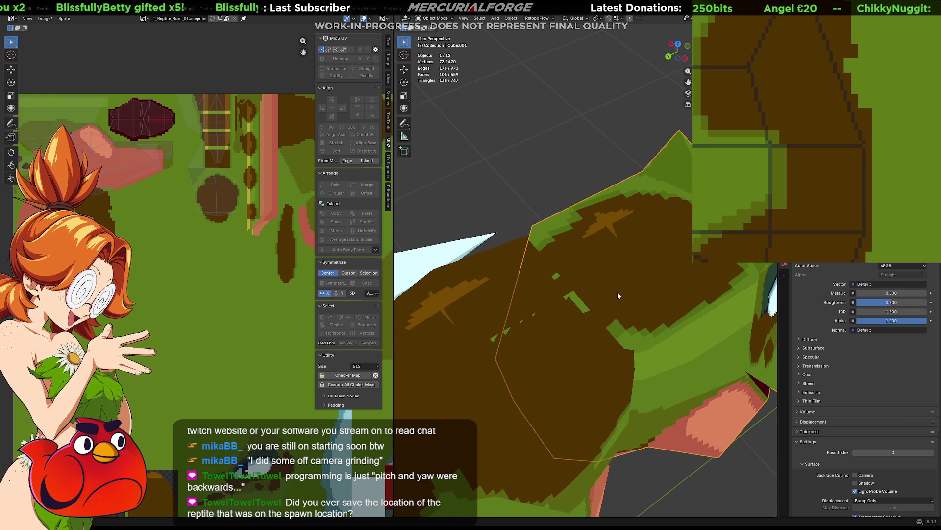
key("Tab")
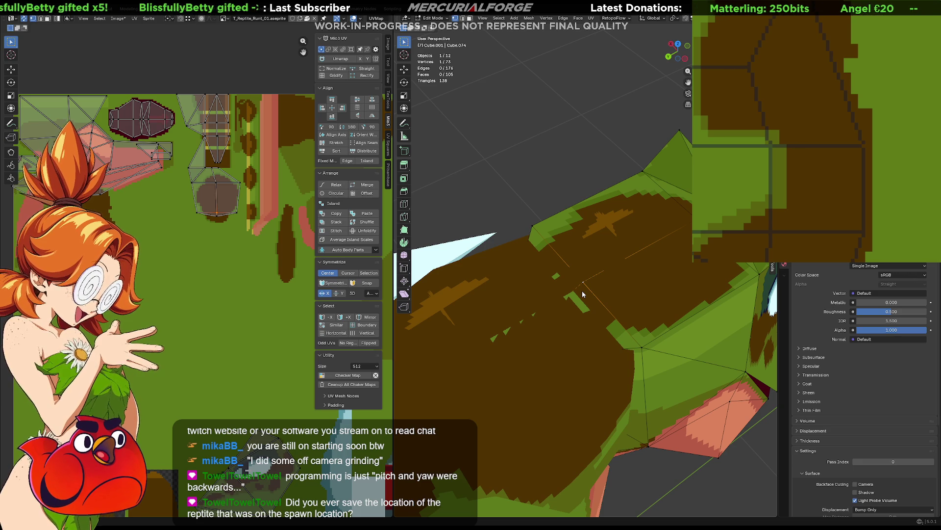
key("alt+Tab")
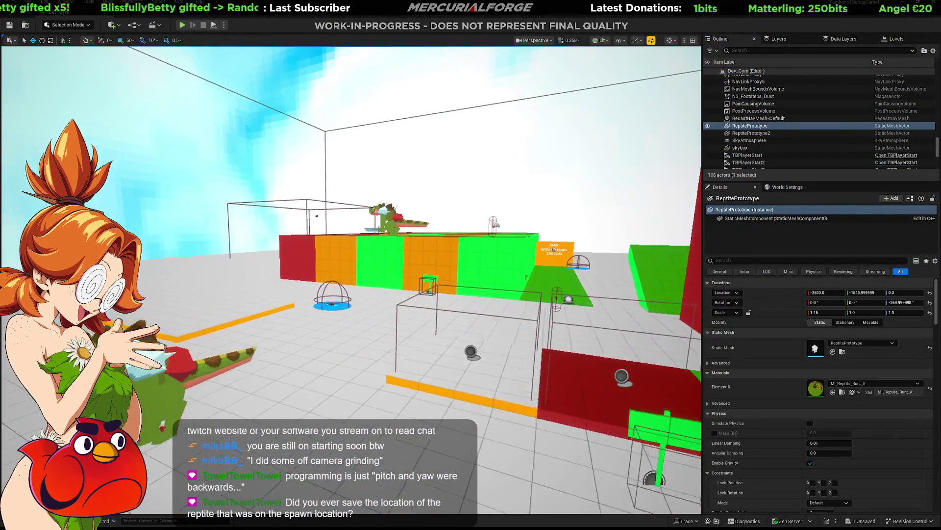
Step: Nudge ReptilePrototype2 left and move TBPlayerStart2 beside the reptile in the level
key("w")
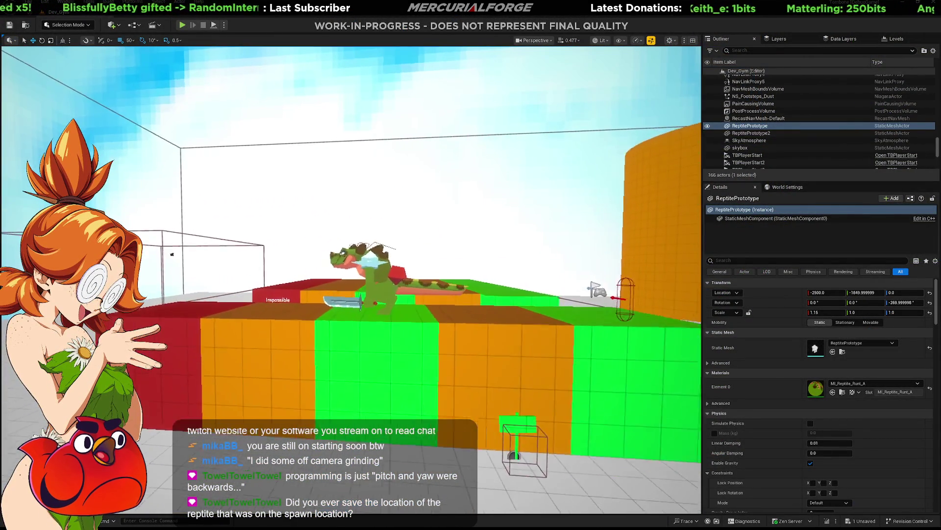
key("w")
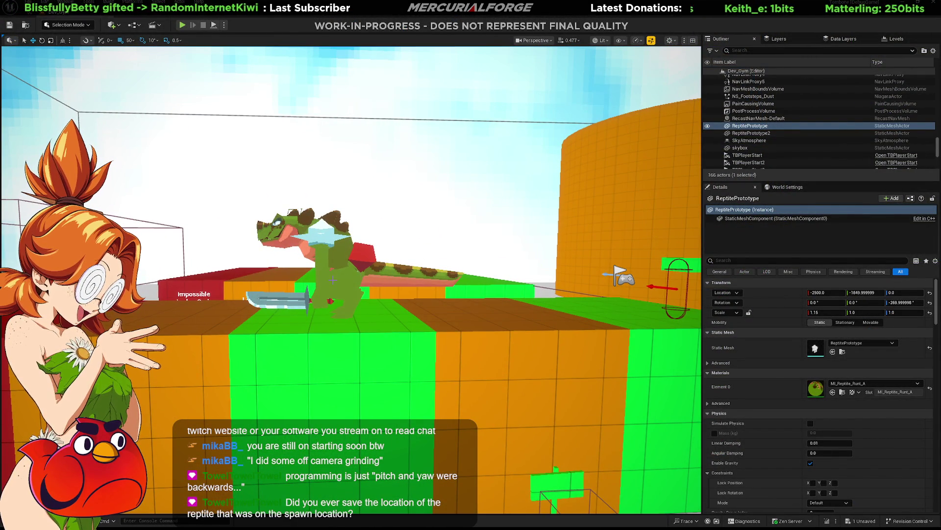
left_click(332, 298)
mouse_move(324, 312)
left_mouse_down()
mouse_move(235, 310)
mouse_move(324, 303)
left_mouse_up()
left_click(624, 273)
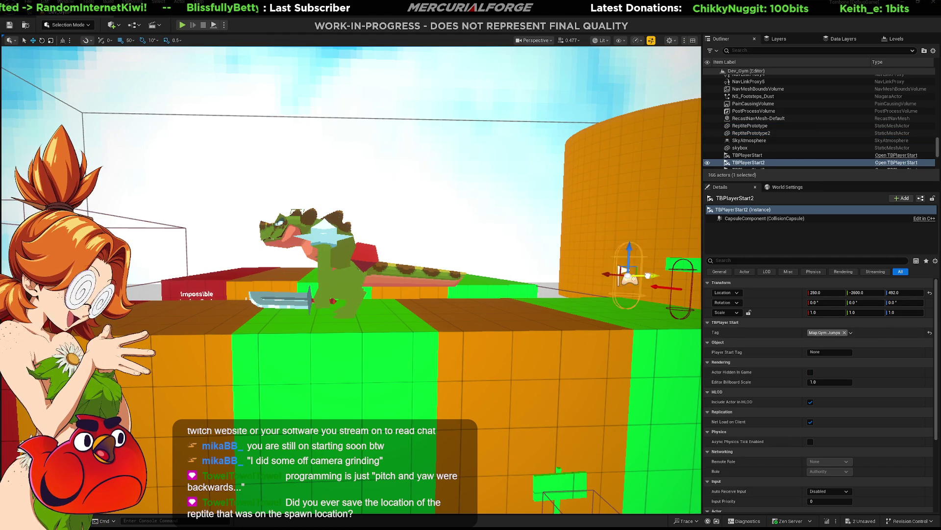
left_click_drag(624, 274, 482, 278)
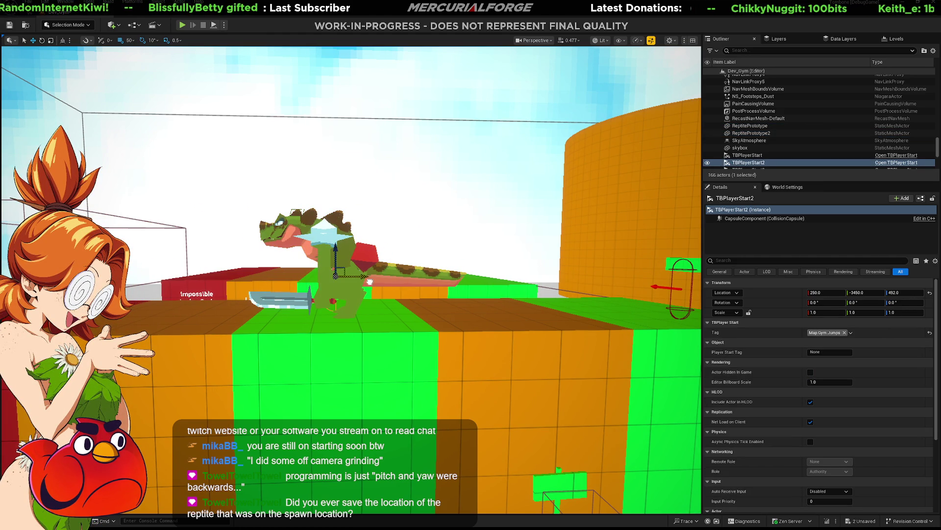
Step: Look over the textured reptile from close up and around, then switch back to Blender
mouse_move(624, 274)
right_mouse_down()
mouse_move(668, 339)
mouse_move(633, 317)
right_mouse_up()
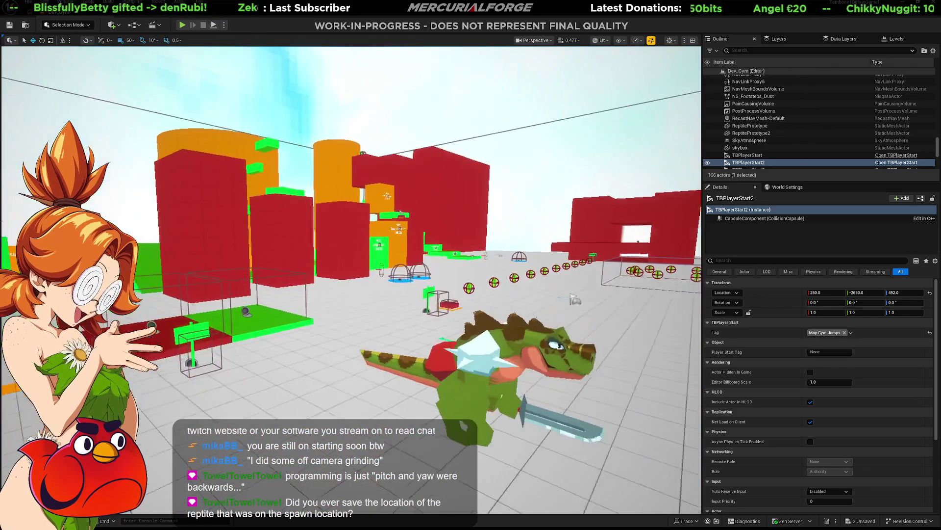
right_click_drag(633, 317, 647, 324)
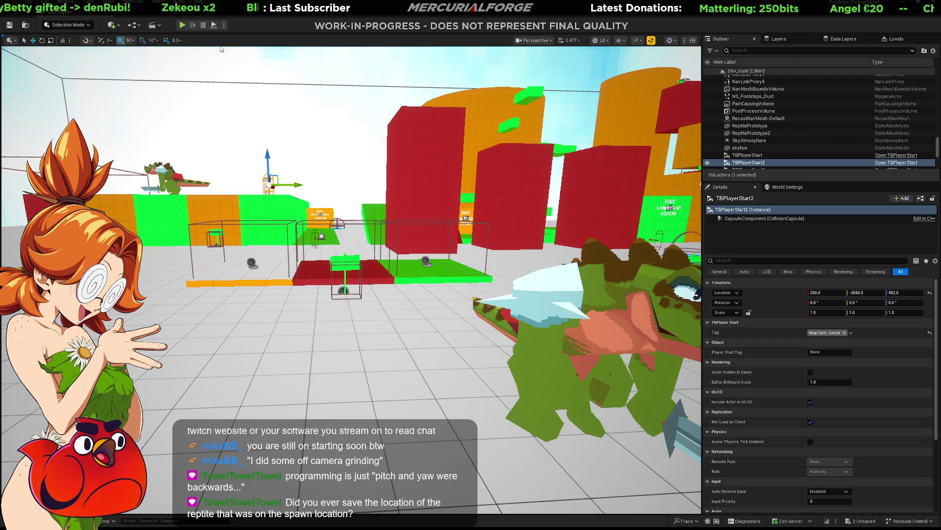
right_click_drag(647, 323, 647, 324)
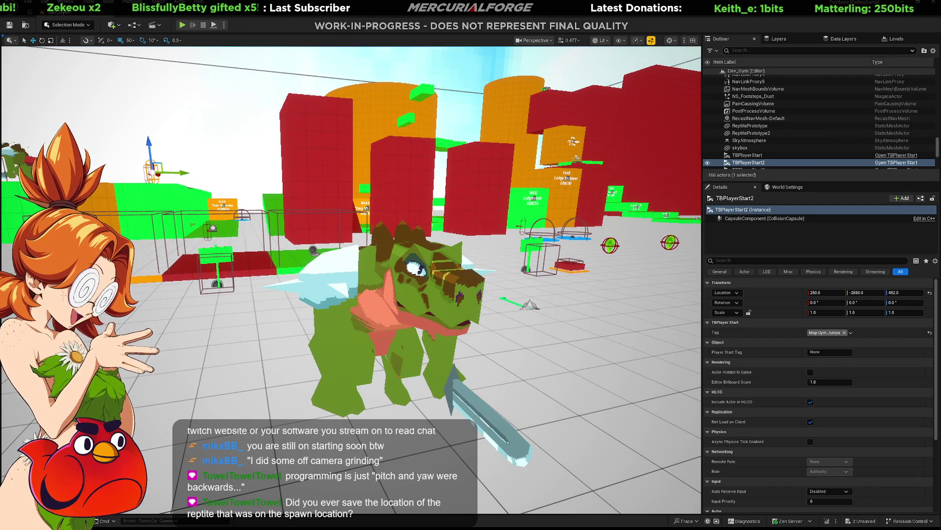
key("alt+Tab")
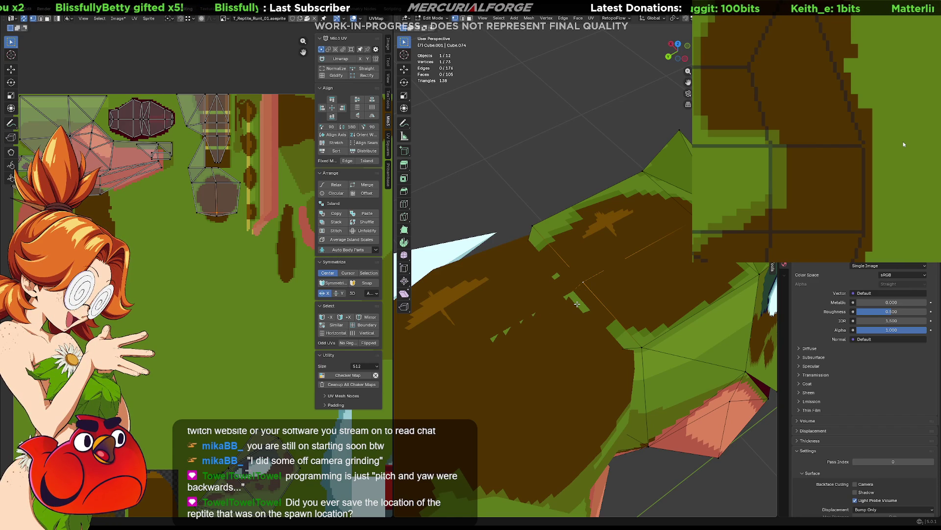
Step: Select faces on the body and cube parts and frame their texture area in the UV editor
left_click(577, 304)
left_click(560, 284)
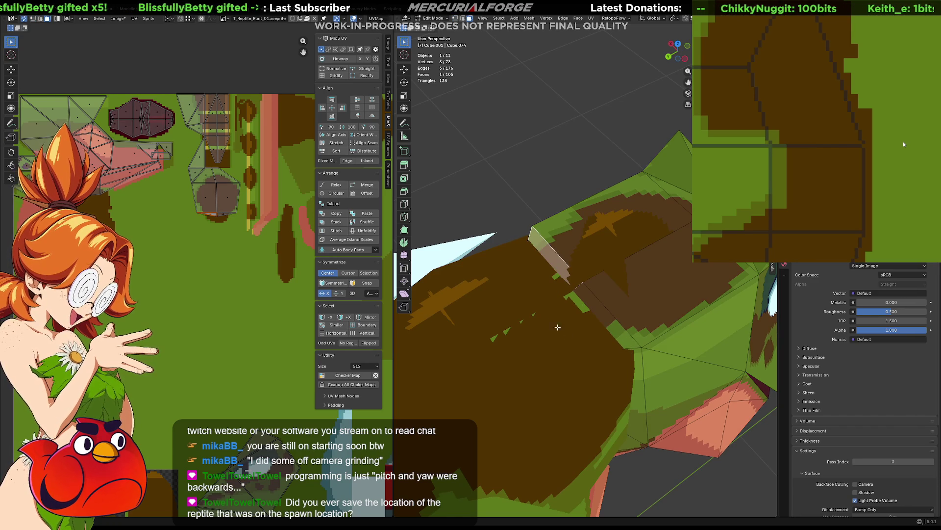
key("Tab")
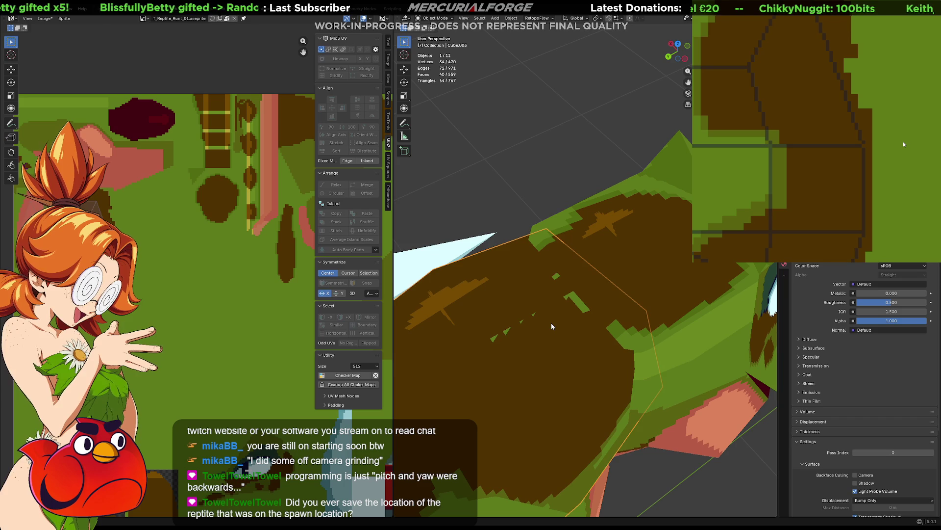
key("Tab")
left_click(562, 326)
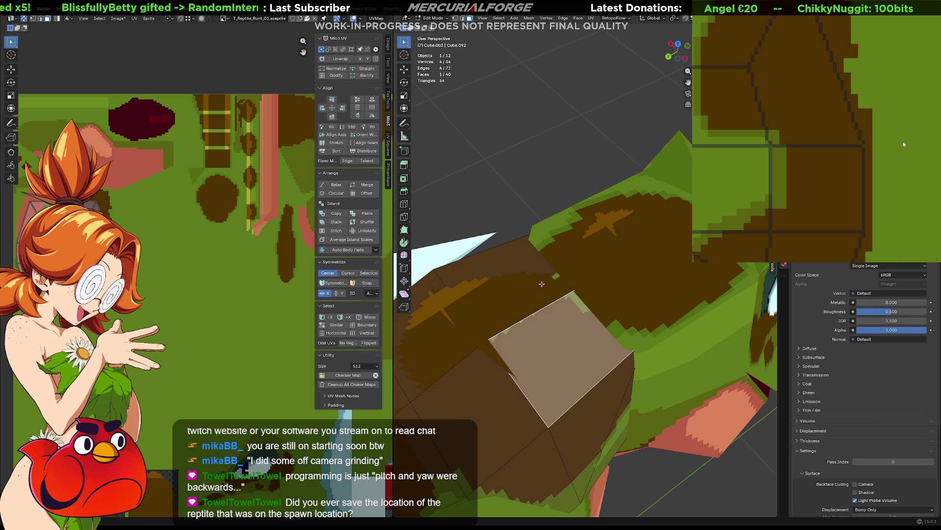
left_click(531, 274)
left_click(559, 334)
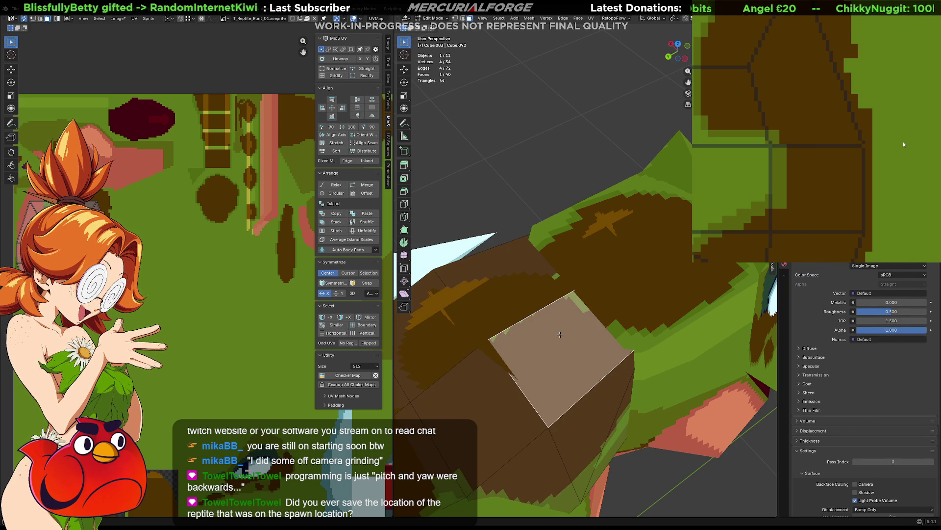
key("KP_Decimal")
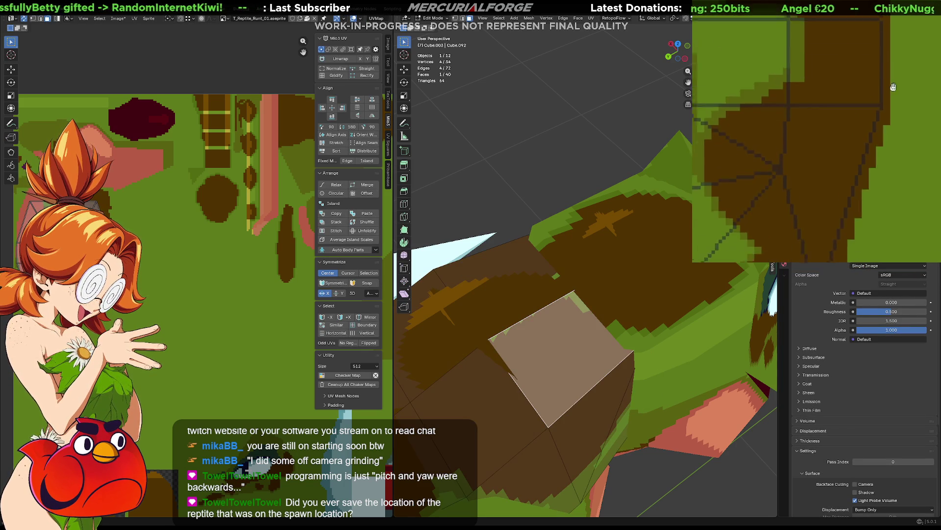
Step: Repaint the brown patch edge green and export the texture as T_Reptile_Runt_01.png, then go to Unreal
left_click_drag(866, 209, 837, 217)
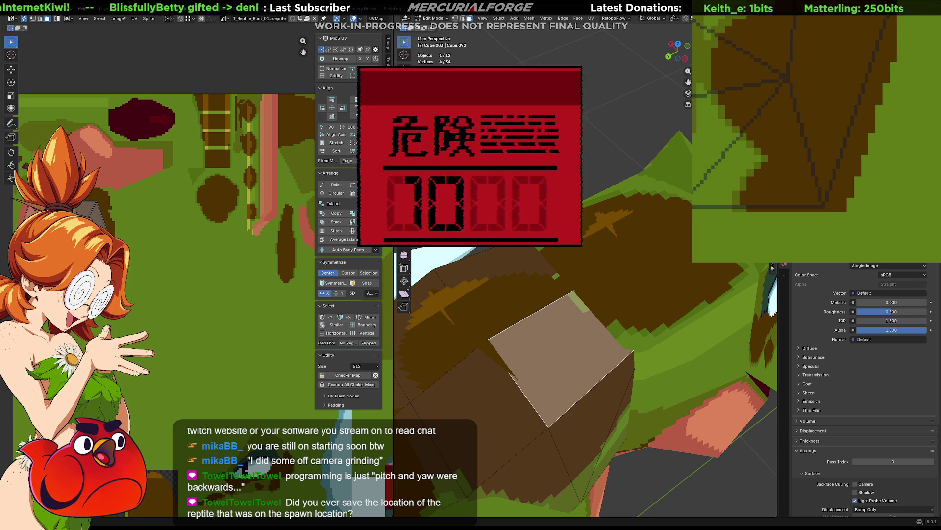
key("ctrl+alt+shift+s")
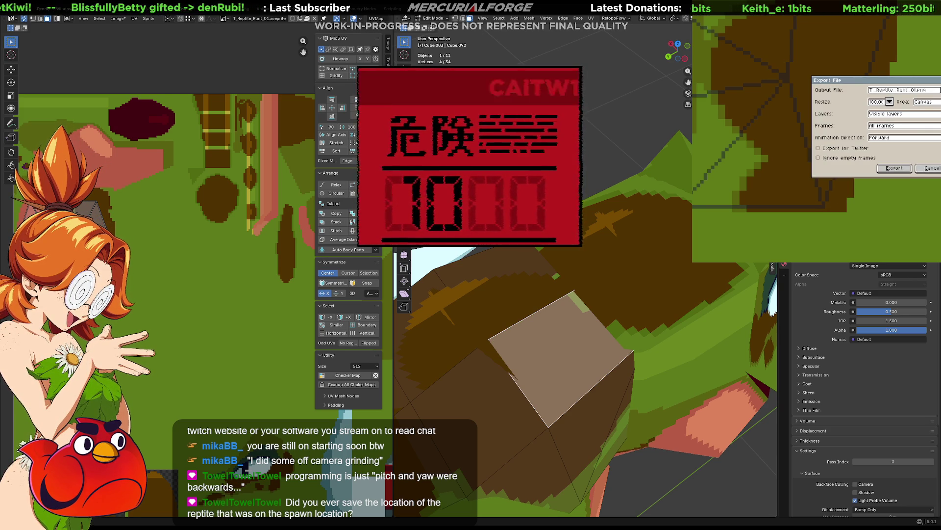
left_click(894, 168)
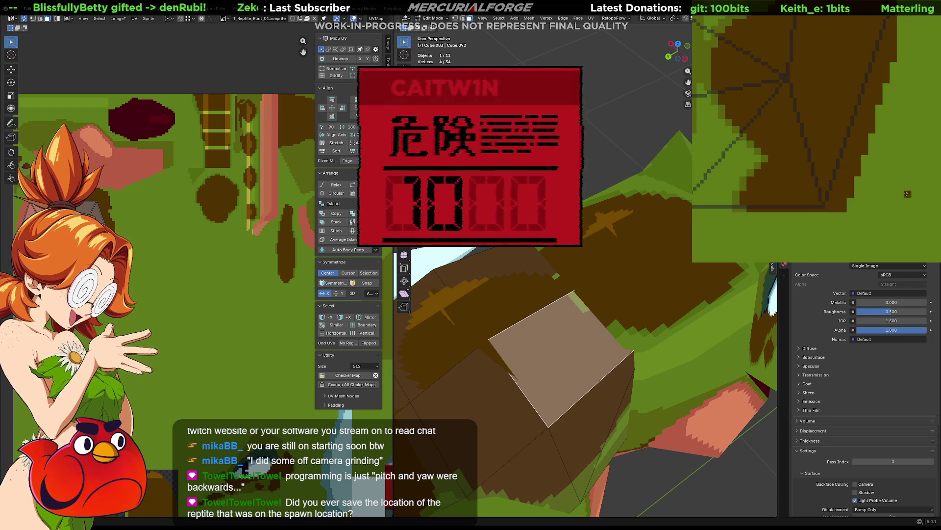
key("alt+Tab")
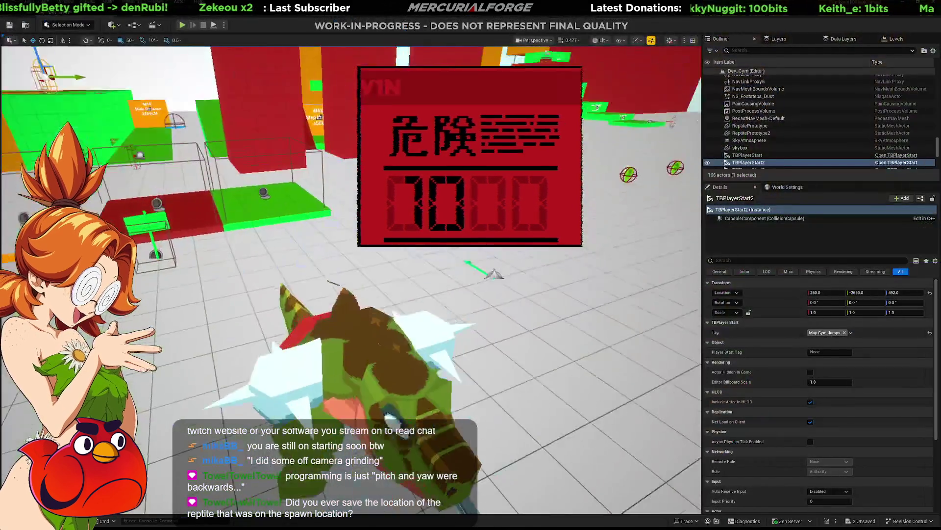
Step: Fly around the reptile to examine the updated texture, select ReptilePrototype, then return to Blender
key("ctrl+space")
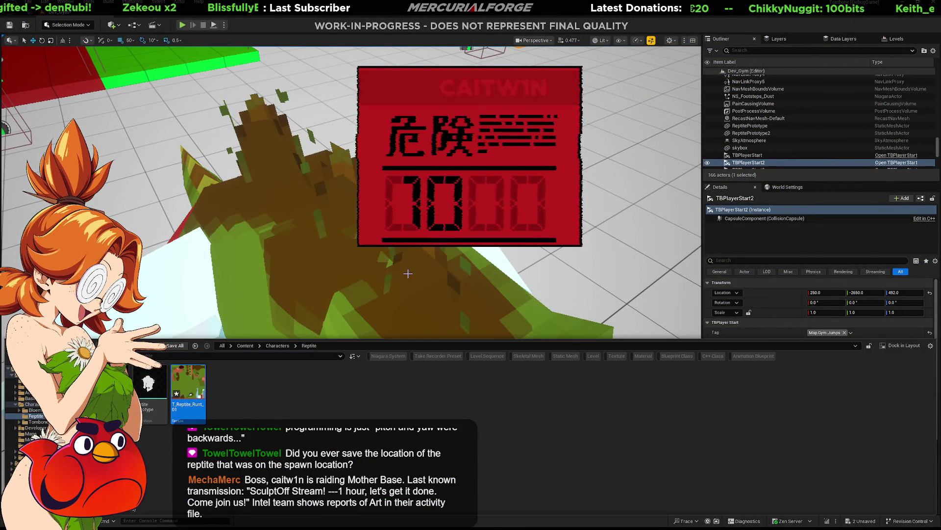
mouse_move(217, 151)
right_mouse_down()
mouse_move(319, 152)
mouse_move(459, 57)
mouse_move(413, 46)
right_mouse_up()
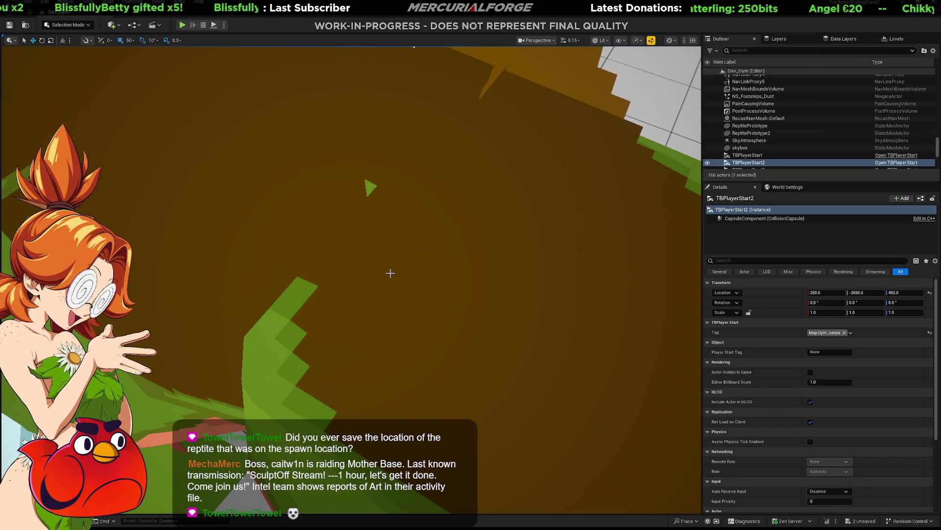
right_click_drag(361, 288, 361, 287)
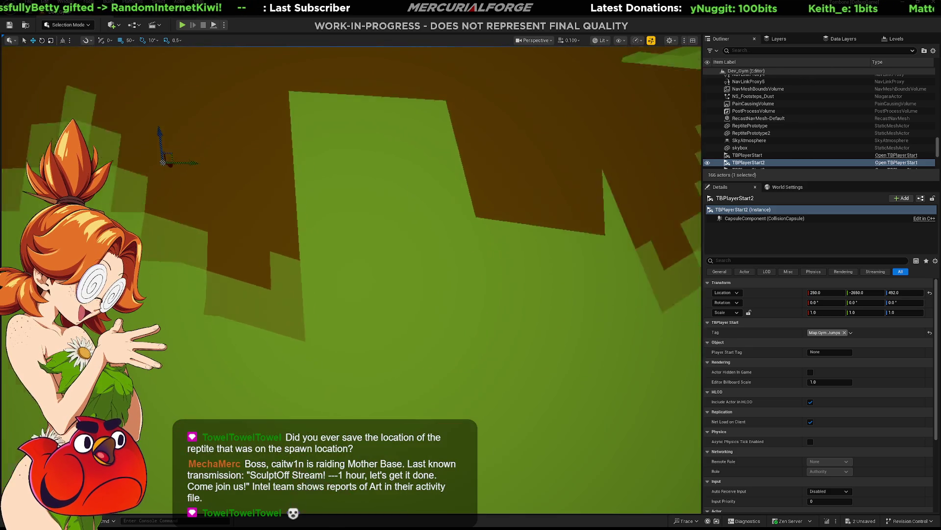
right_click_drag(362, 288, 361, 288)
left_click(510, 300)
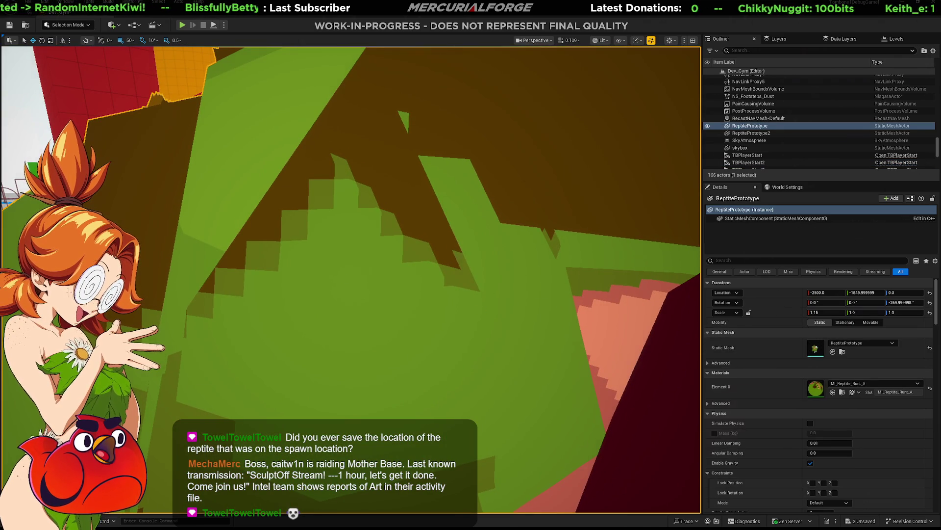
key("alt+Tab")
mouse_move(514, 294)
middle_mouse_down()
mouse_move(471, 245)
mouse_move(622, 283)
mouse_move(662, 312)
mouse_move(605, 304)
mouse_move(575, 326)
mouse_move(448, 336)
mouse_move(441, 325)
mouse_move(547, 319)
mouse_move(529, 273)
mouse_move(508, 272)
middle_mouse_up()
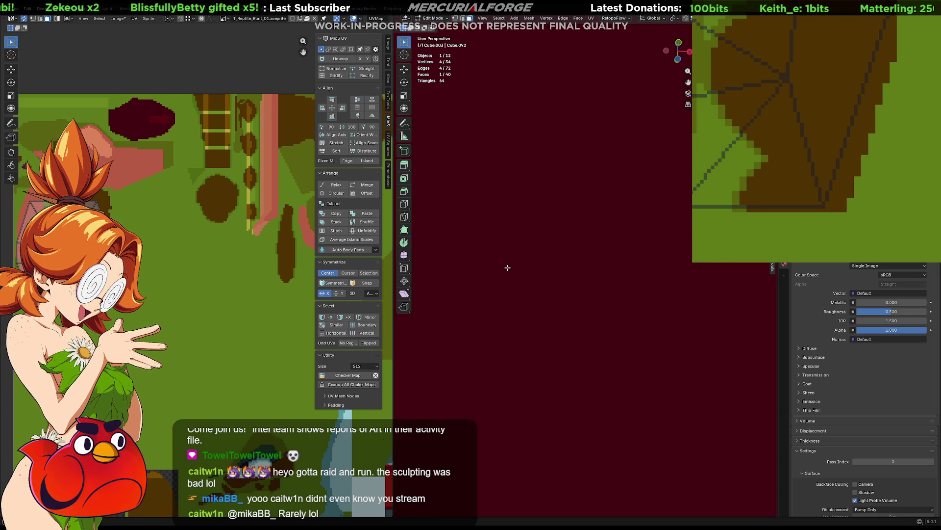
scroll(542, 232, "down", 3)
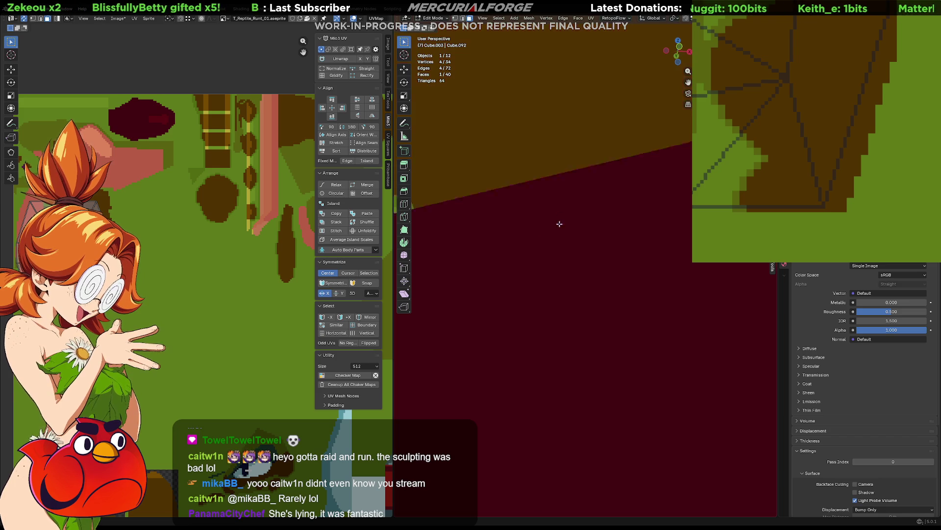
scroll(554, 232, "down", 3)
scroll(551, 231, "down", 2)
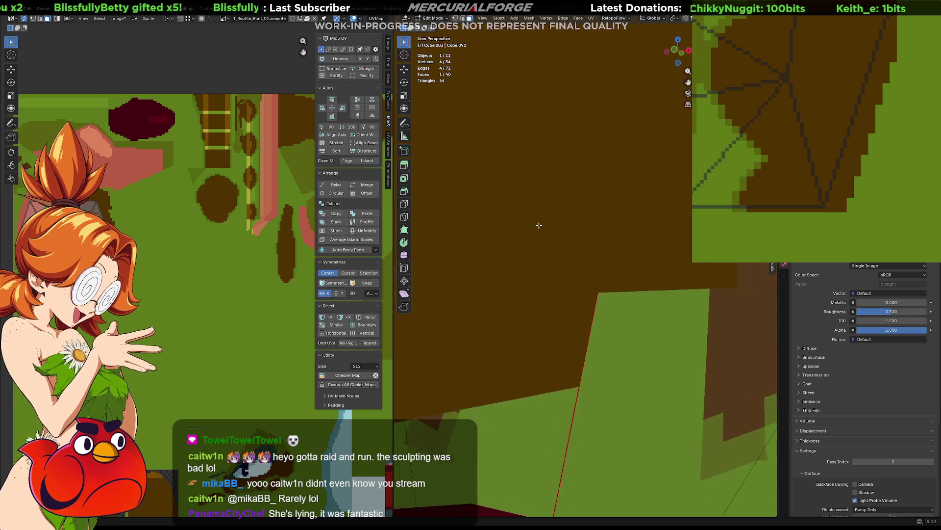
scroll(545, 227, "down", 2)
scroll(540, 223, "down", 2)
scroll(534, 218, "down", 1)
Step: Select the whole mesh and grab its UV island to a new spot on the pixel texture
mouse_move(532, 218)
middle_mouse_down()
mouse_move(607, 240)
mouse_move(589, 243)
middle_mouse_up()
left_click(592, 379)
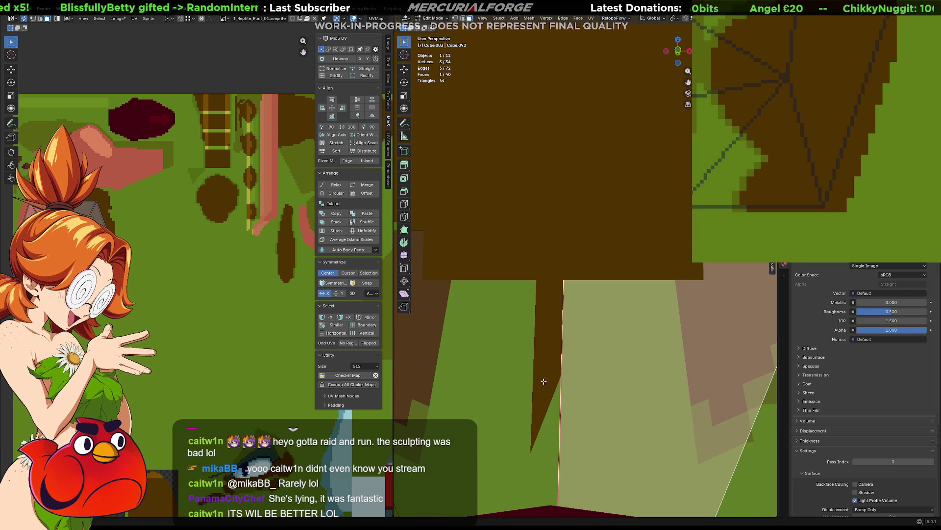
left_click(494, 395, "shift")
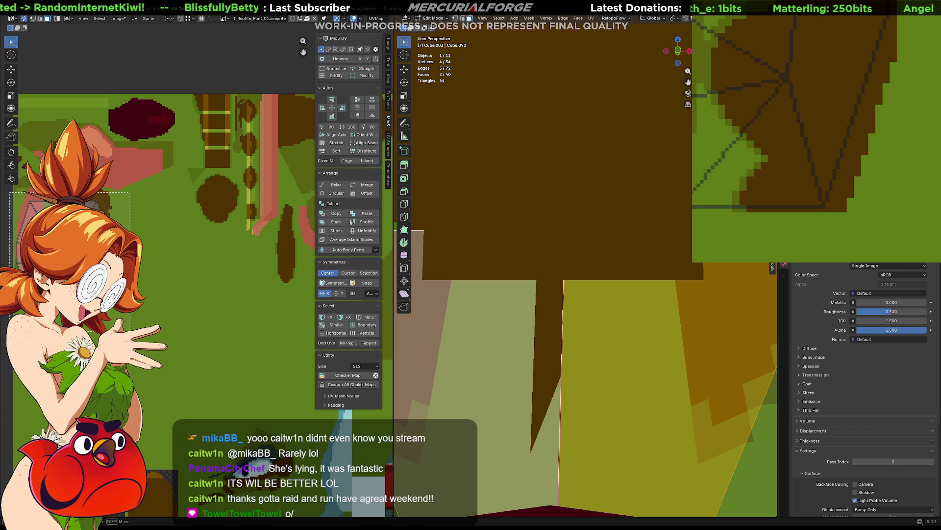
key("a")
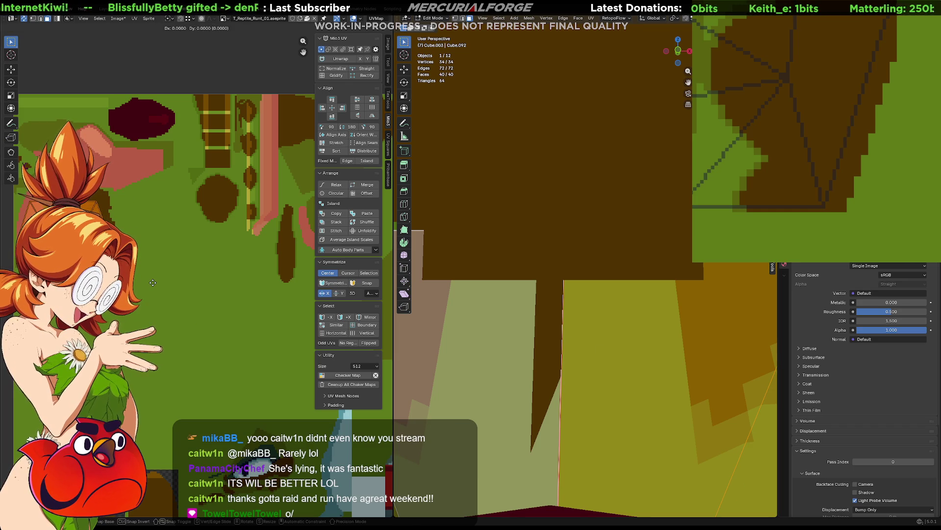
key("g")
left_click(154, 274)
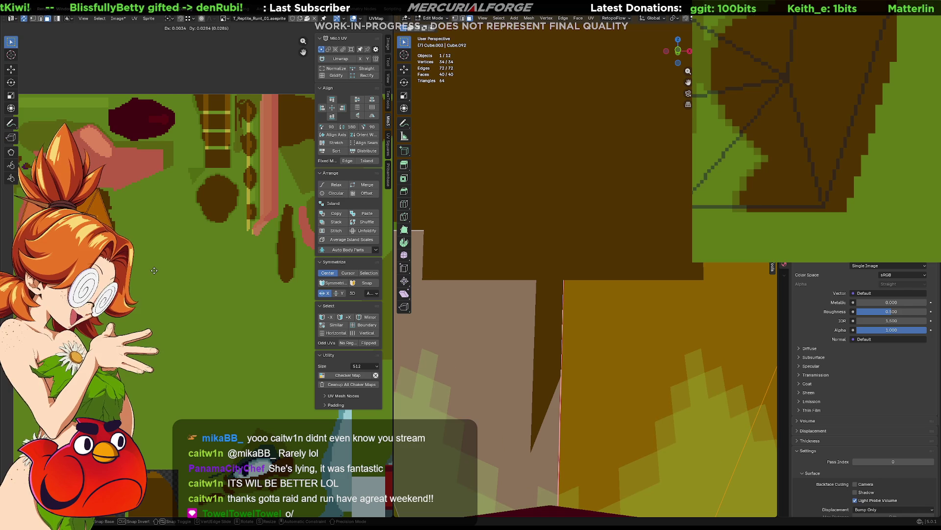
scroll(253, 282, "up", 5)
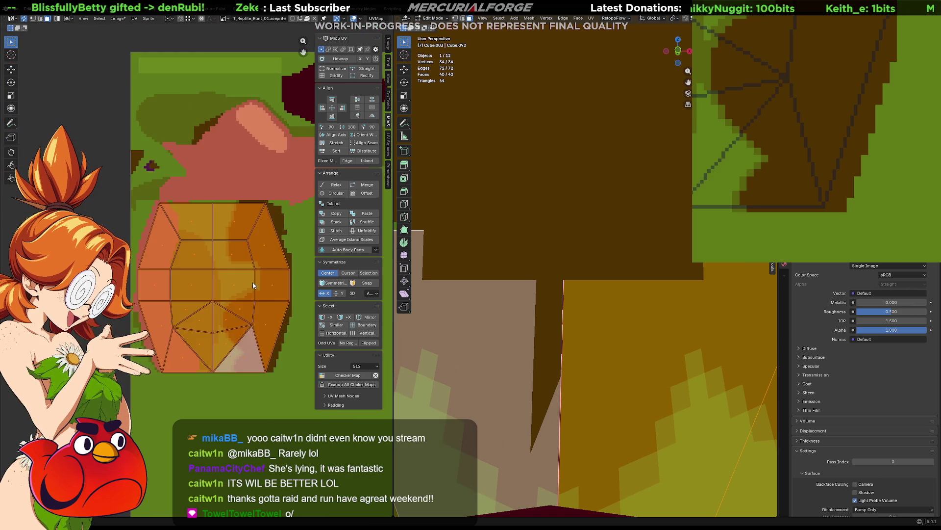
Step: Start and cancel a sideways shear of the head's UV island, then deselect all faces
mouse_move(259, 235)
middle_mouse_down()
mouse_move(208, 248)
mouse_move(206, 240)
middle_mouse_up()
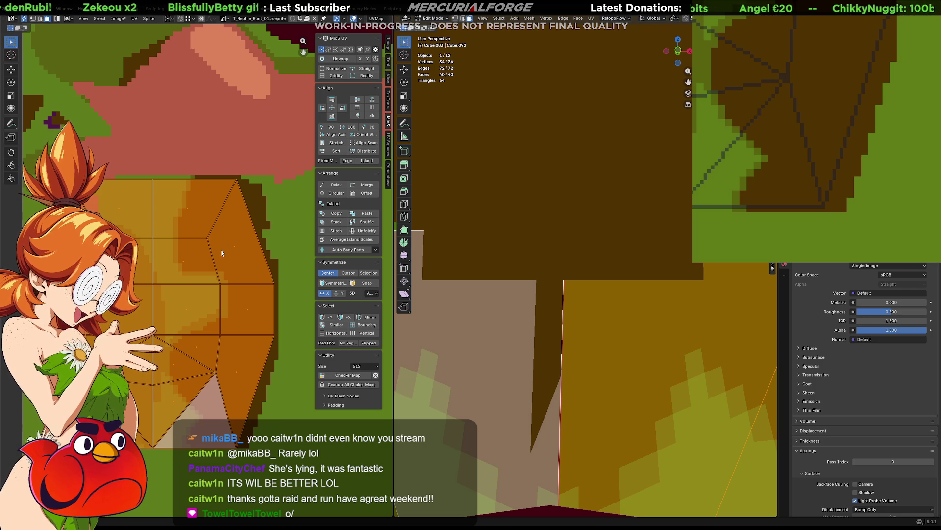
middle_click_drag(223, 255, 232, 270)
key("shift+ctrl+alt+s")
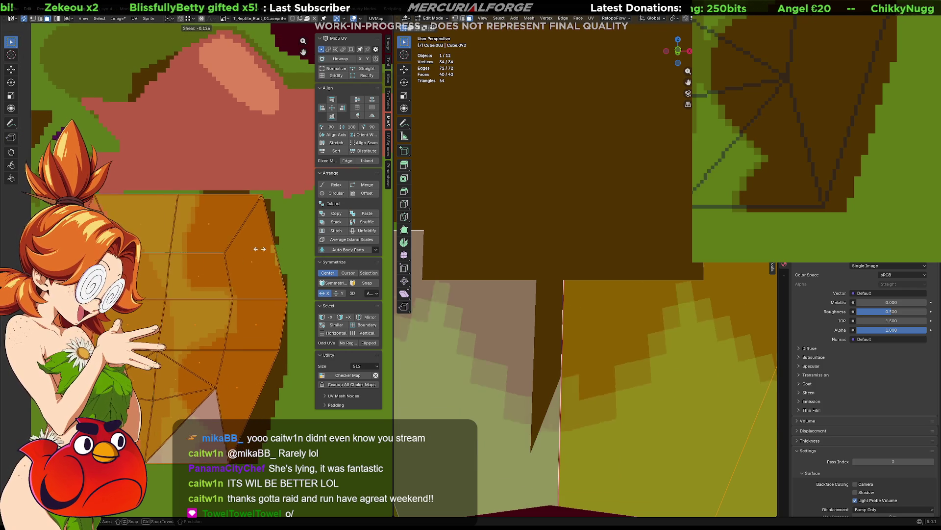
key("Escape")
left_click(288, 252)
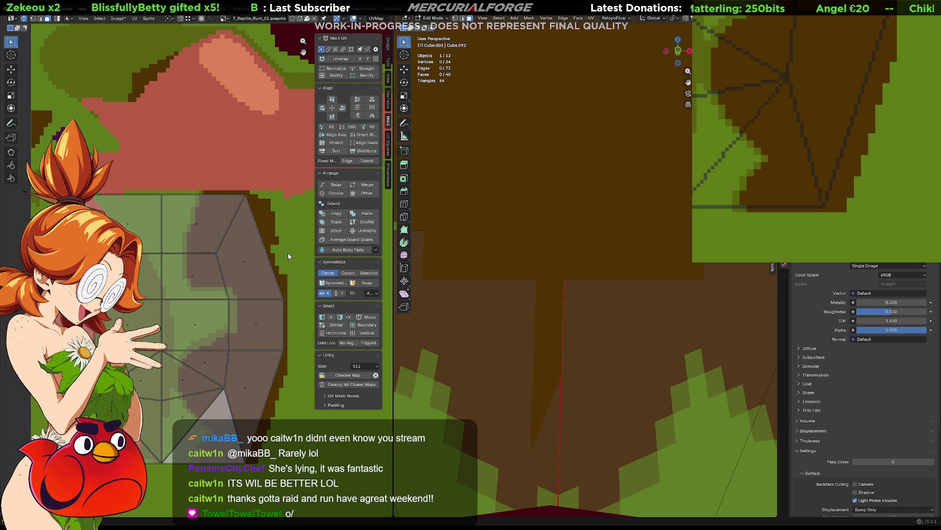
scroll(588, 294, "down", 5)
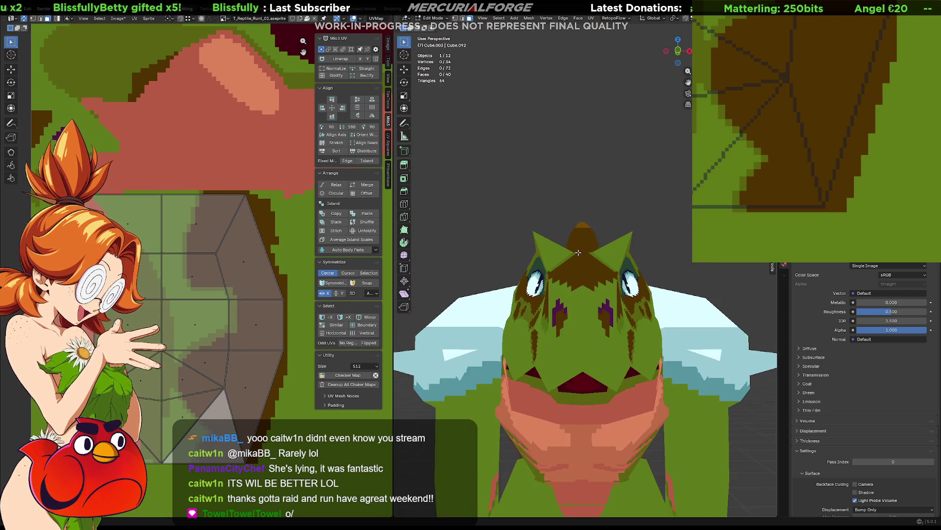
middle_click_drag(589, 294, 677, 316)
scroll(677, 317, "down", 5)
scroll(662, 324, "down", 3)
Step: Back in Object Mode, select every object of the character for export and switch to Unreal Engine
key("Tab")
key("Tab")
key("Tab")
key("Tab")
key("Tab")
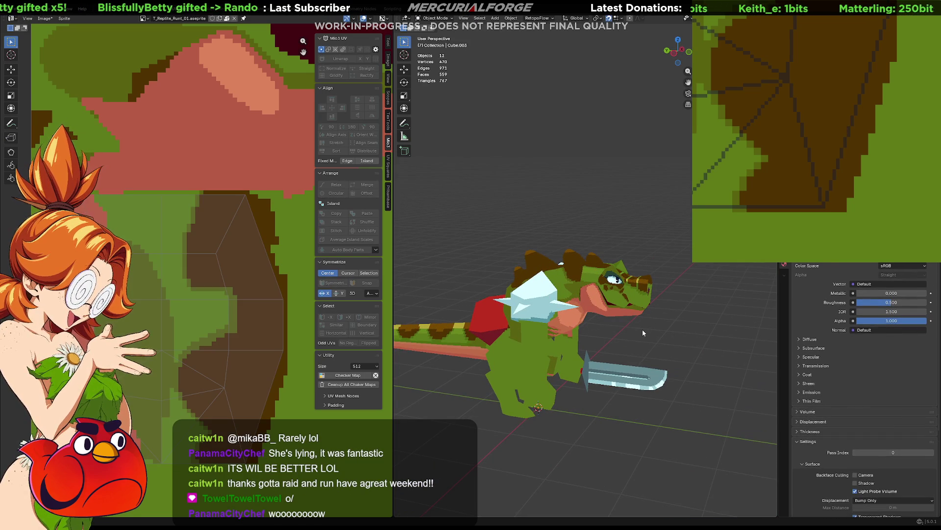
key("Tab")
key("Tab")
key("a")
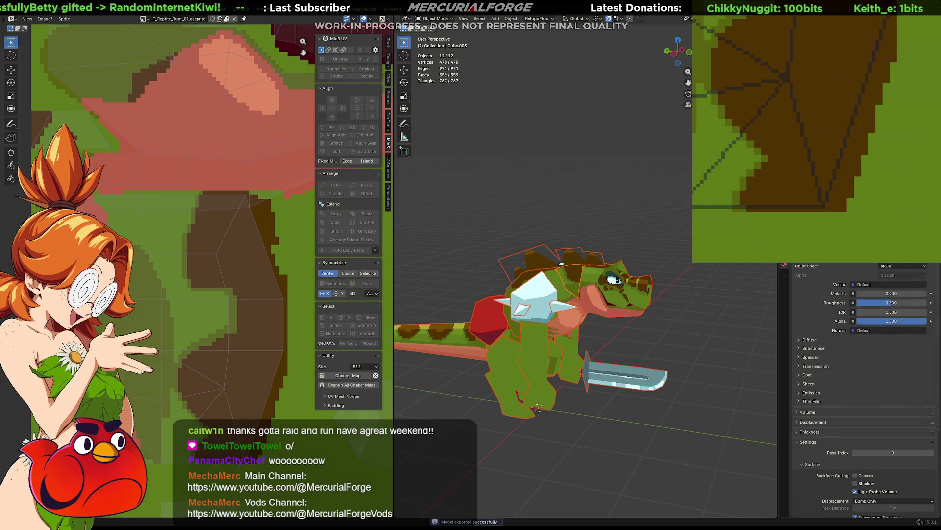
key("alt+Tab")
key("ctrl+space")
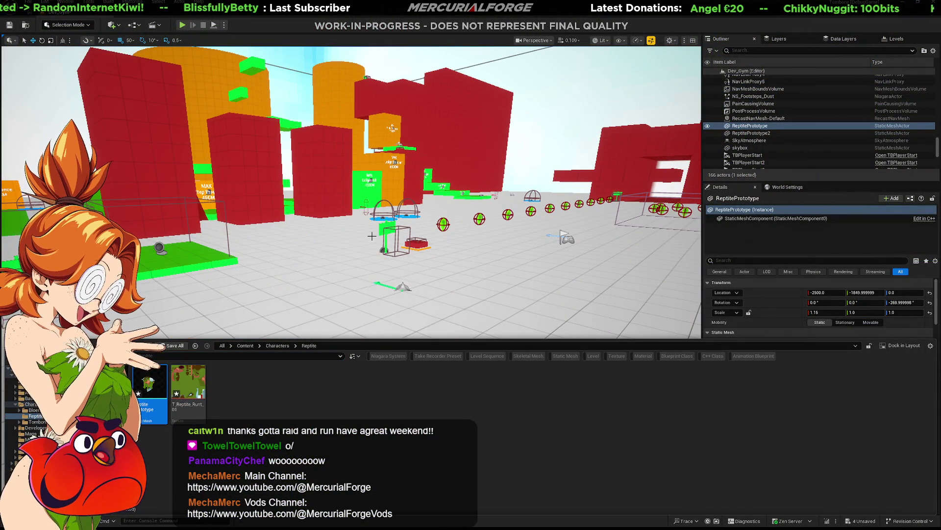
Step: Toggle the Content Drawer and orbit the level view around the re-exported reptile
key("ctrl+space")
right_click_drag(398, 244, 470, 243)
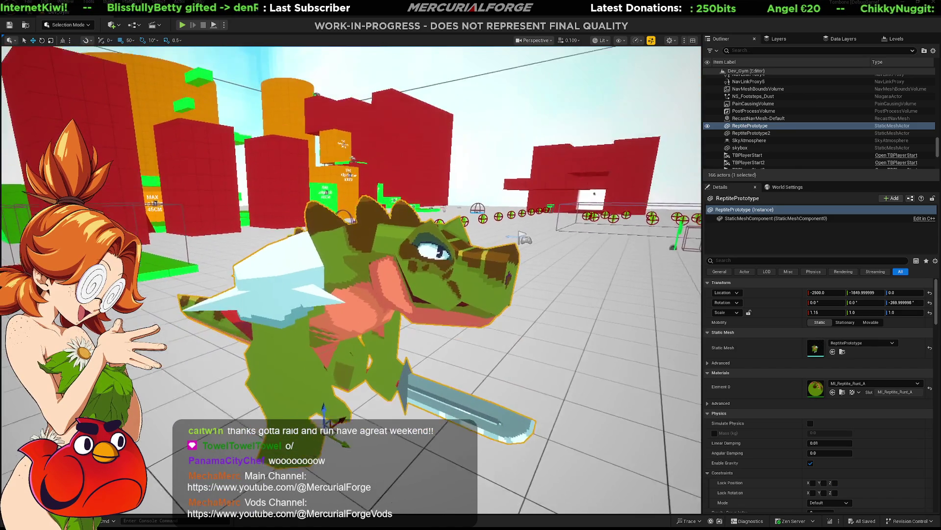
key("ctrl+space")
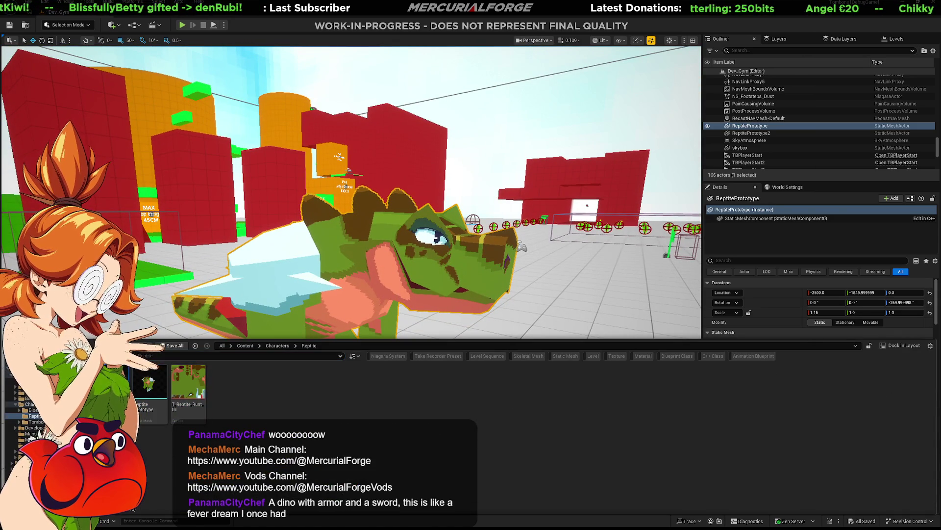
key("ctrl+space")
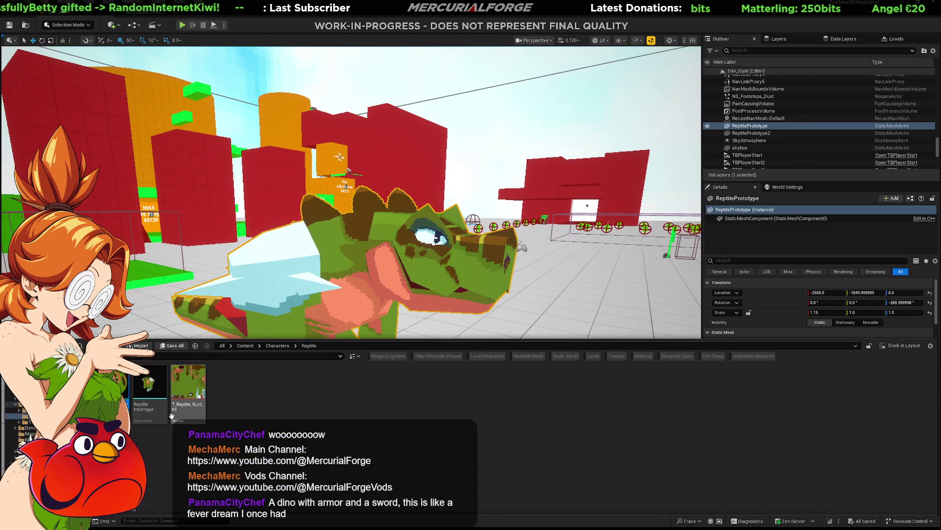
Step: Open ReptilePrototype's material instance and preview it on the reptile mesh from several angles
left_click(154, 387)
left_click(145, 12)
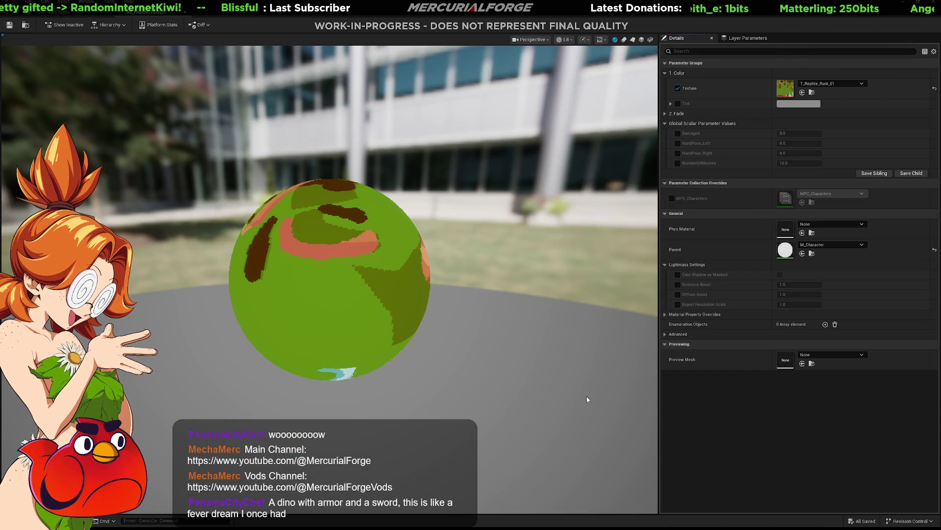
left_click(651, 39)
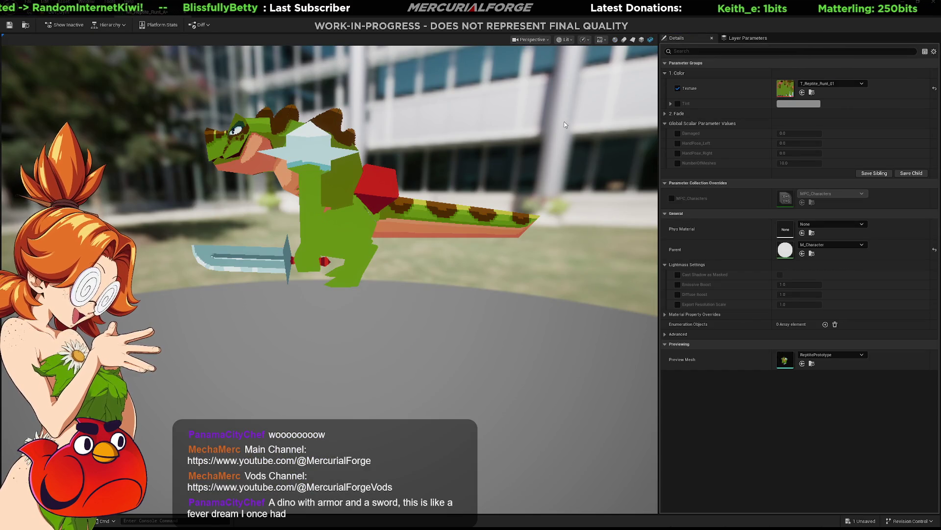
left_click_drag(382, 158, 341, 177)
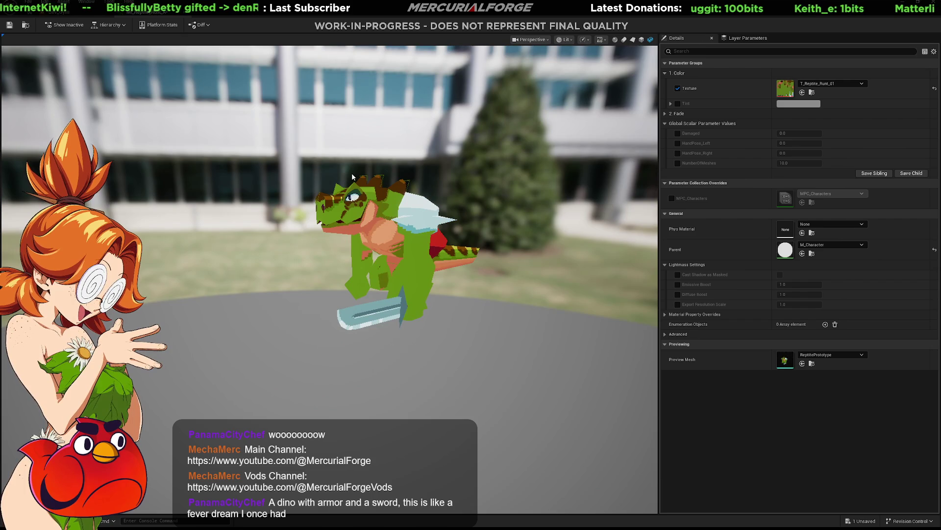
scroll(364, 181, "up", 2)
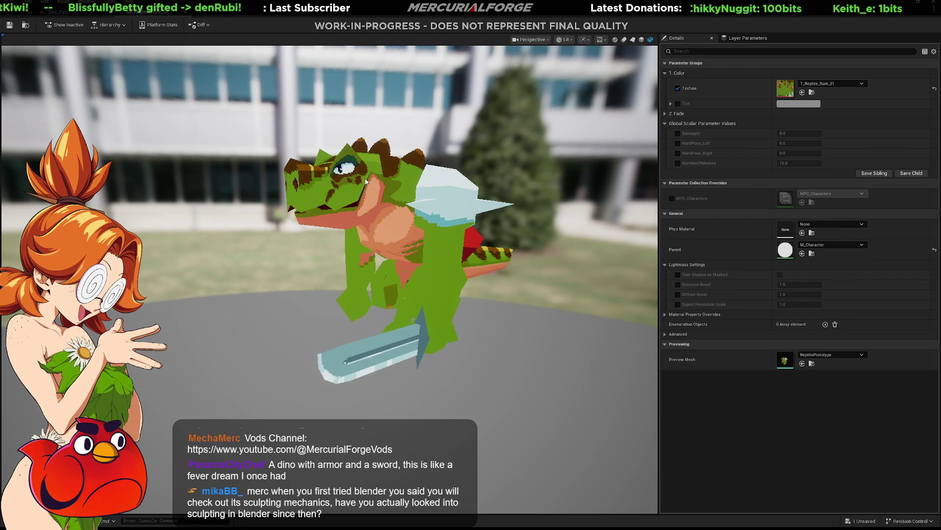
left_click_drag(365, 181, 366, 179)
scroll(365, 238, "up", 2)
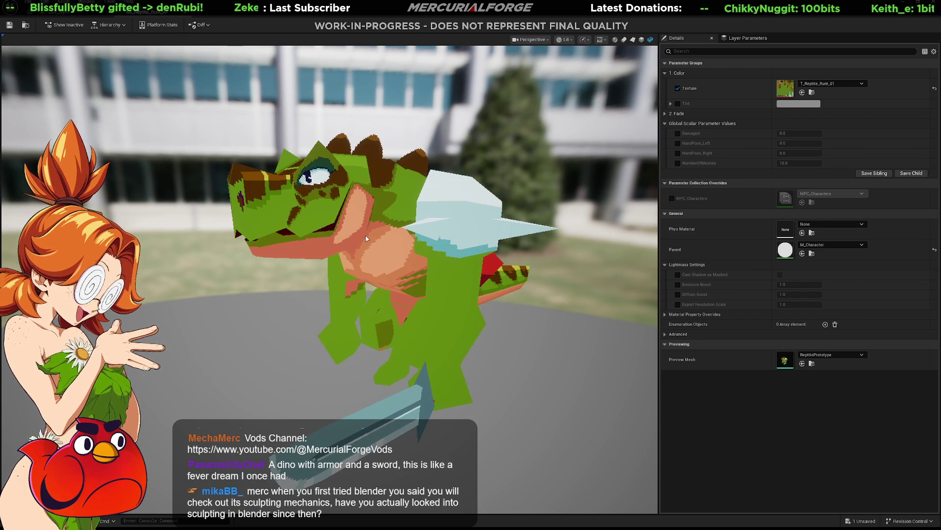
left_click_drag(365, 237, 366, 237)
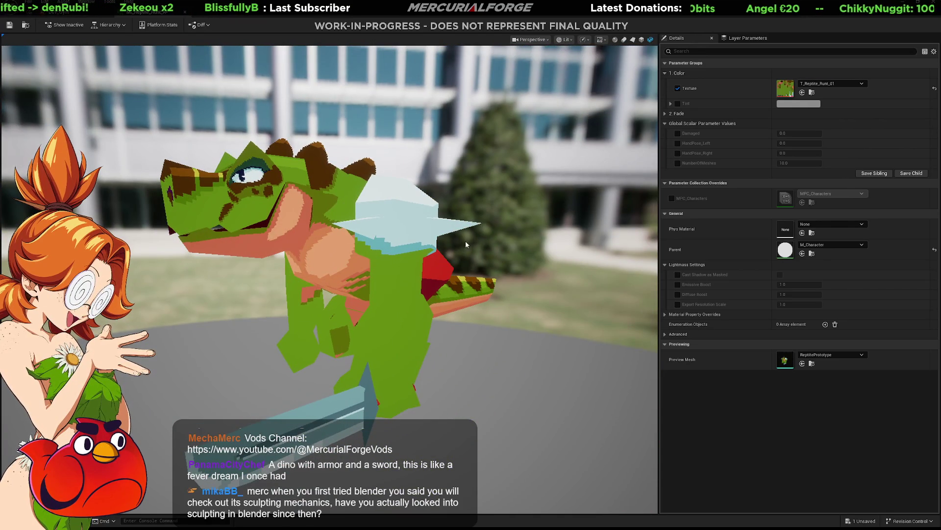
Step: Enable the Fade and Steps overrides in the Fade group and lower Fade below one to dither the model
left_click(672, 114)
left_click(677, 123)
left_click(677, 134)
mouse_move(790, 123)
left_mouse_down()
mouse_move(821, 123)
mouse_move(776, 122)
mouse_move(821, 123)
left_mouse_up()
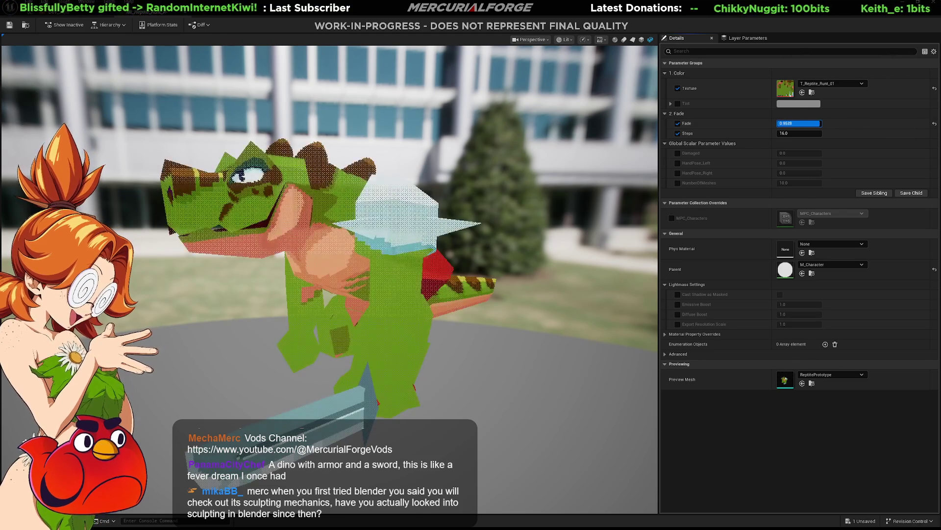
Step: Raise the dither Steps count and sweep Fade down and back up to preview the fade
left_click(789, 133)
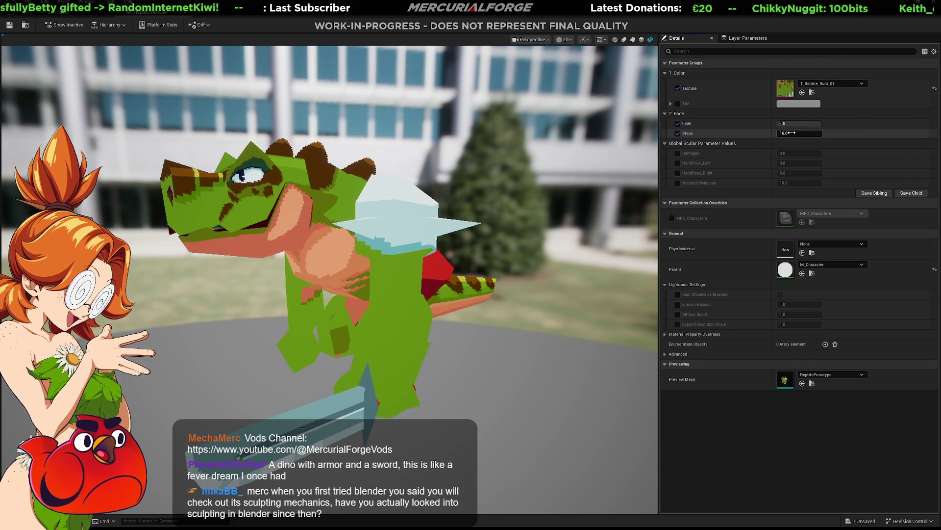
left_click_drag(789, 133, 796, 134)
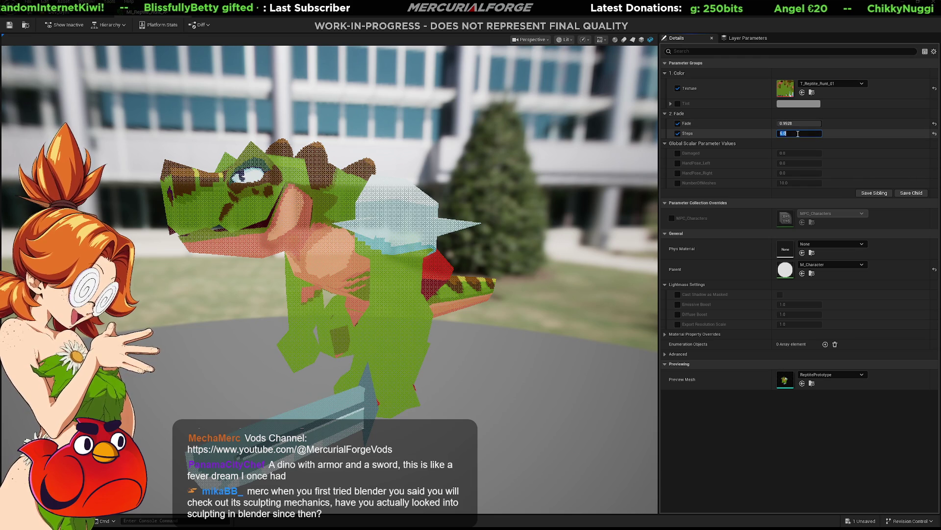
type("5")
key("Return")
left_click_drag(798, 122, 787, 123)
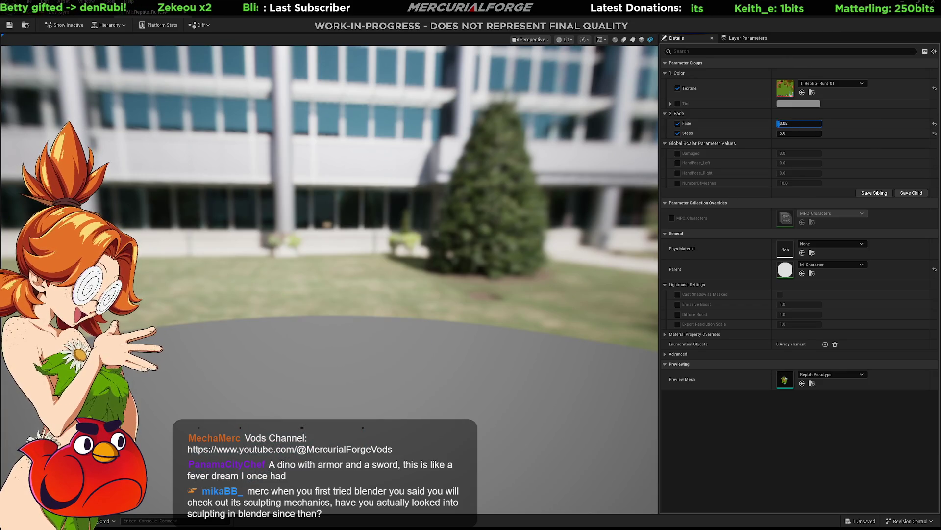
mouse_move(787, 123)
left_mouse_down()
mouse_move(820, 123)
mouse_move(778, 123)
mouse_move(806, 123)
left_mouse_up()
Step: Set Steps back to 16 and switch the Fade override off, leaving the reptile solid
left_click(797, 133)
type("16")
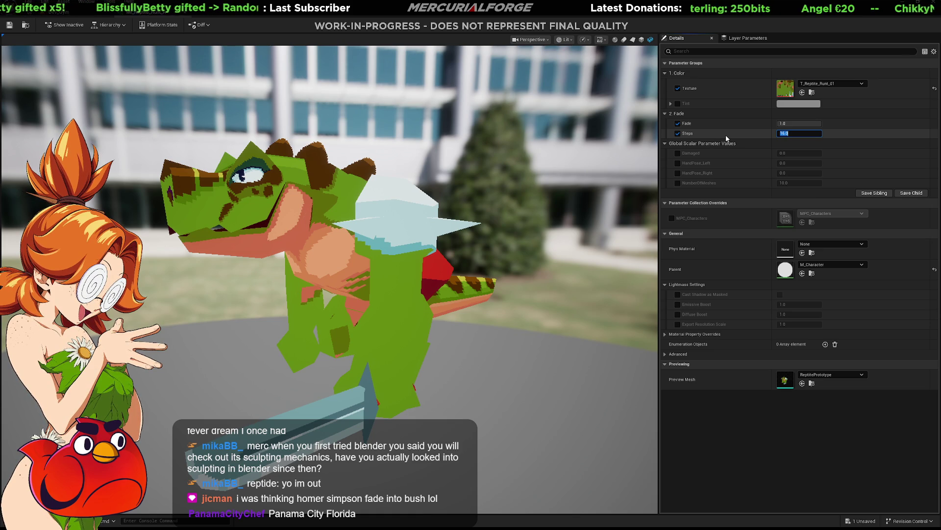
left_click(801, 135)
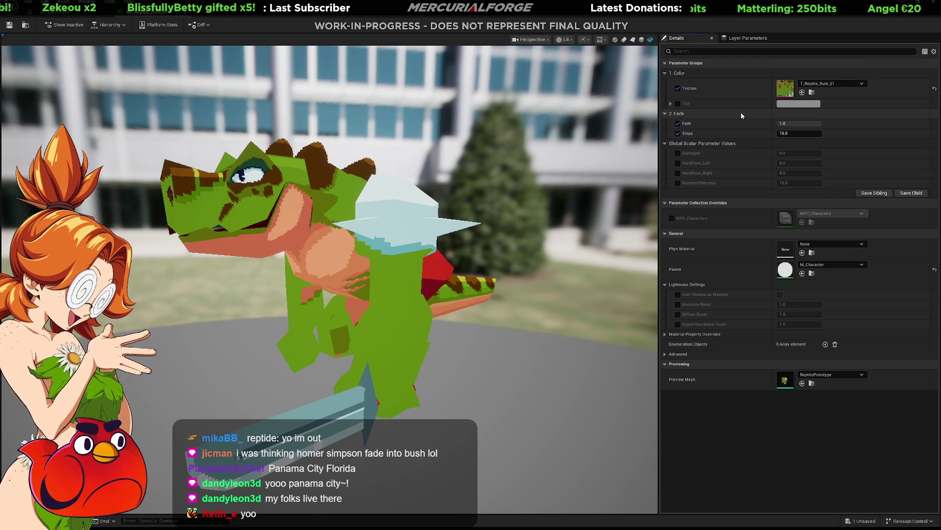
left_click(677, 123)
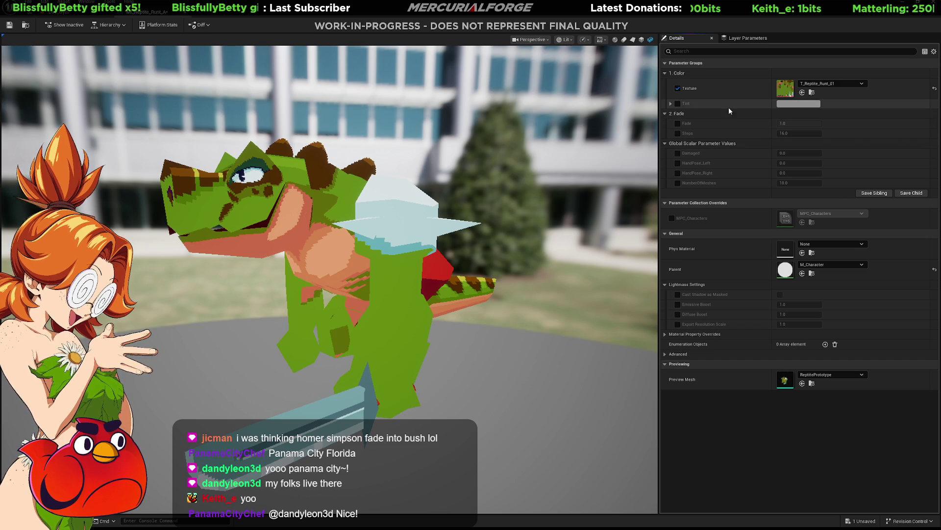
Step: Toggle Tint on and off again, then enable the Damaged override under Global Scalar Parameters
left_click(678, 104)
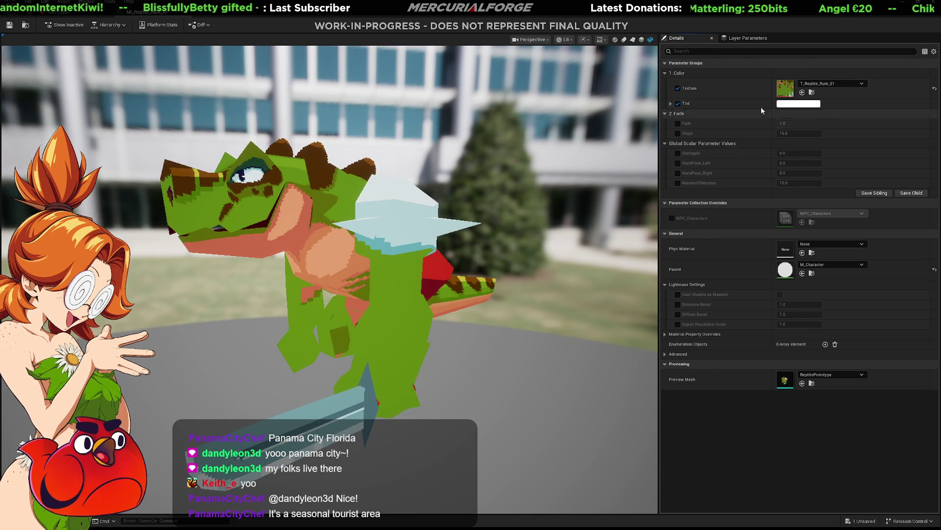
left_click(677, 103)
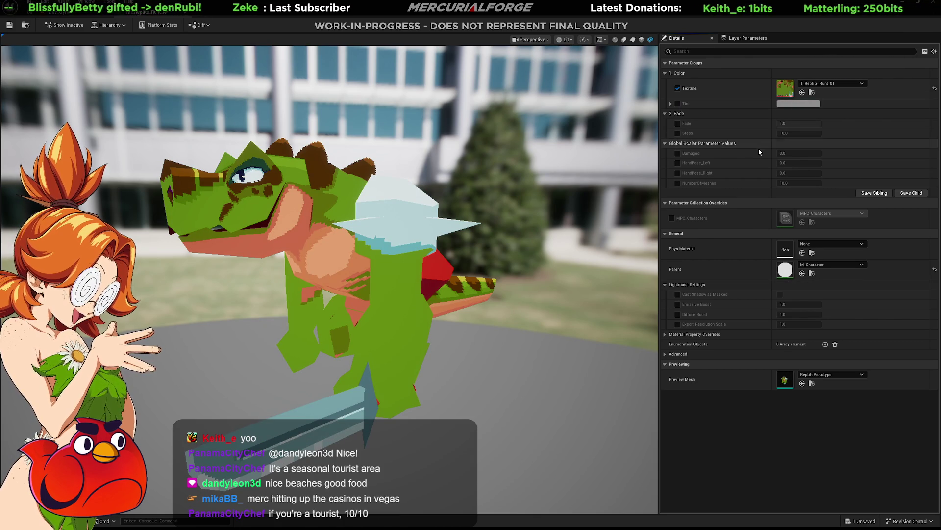
left_click(677, 153)
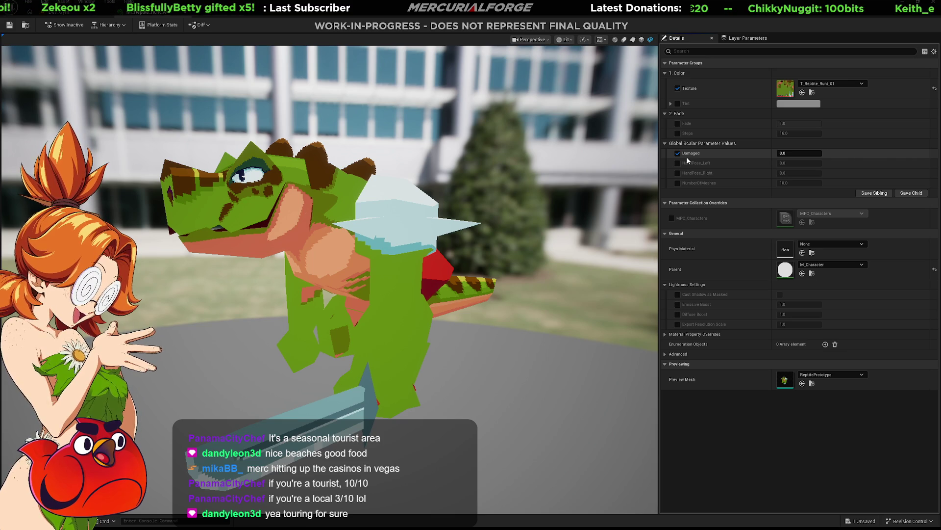
Step: Enable the HandPose and NumberOfMeshes overrides and drag Damaged from 0.0 to 1.0
left_click(677, 163)
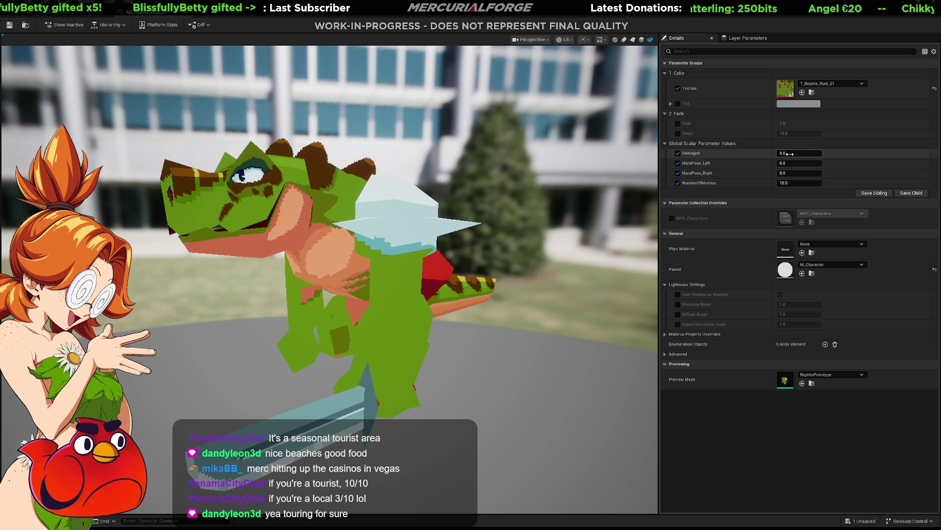
mouse_move(788, 153)
left_mouse_down()
mouse_move(816, 153)
mouse_move(780, 153)
left_mouse_up()
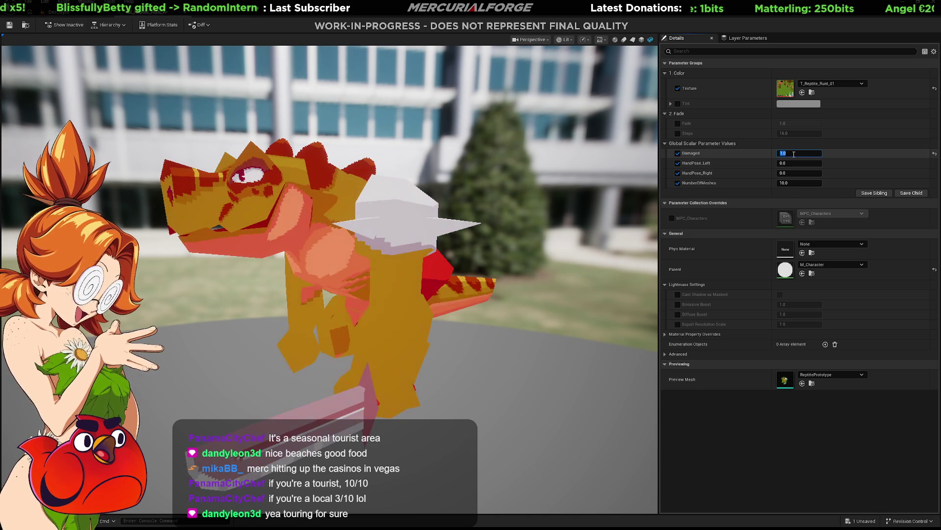
left_click_drag(795, 155, 791, 155)
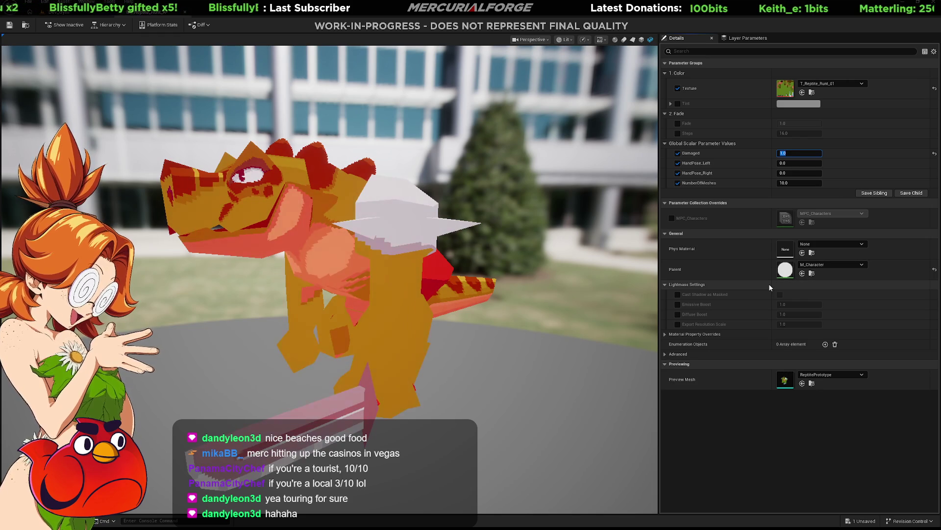
Step: Open the parent M_Character material graph and pan to the DamageColor node
left_click(813, 274)
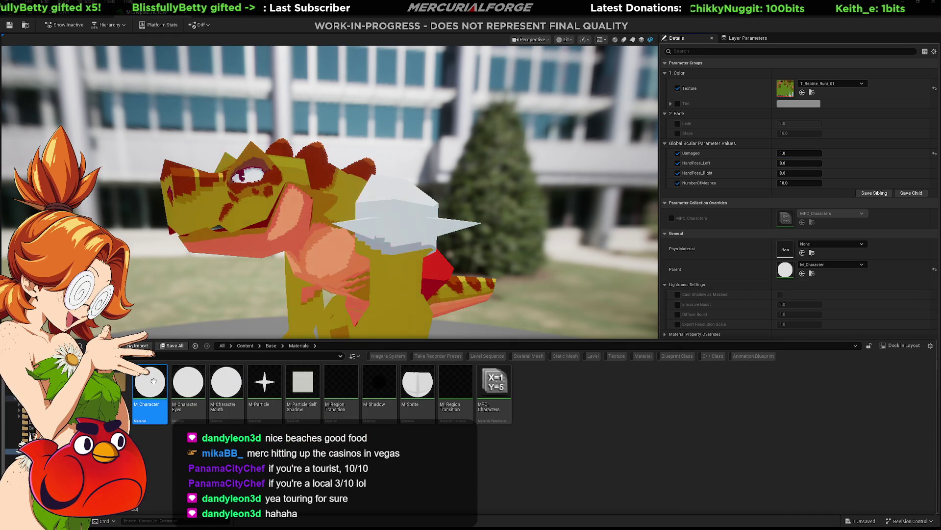
double_click(154, 381)
right_click_drag(487, 186, 728, 227)
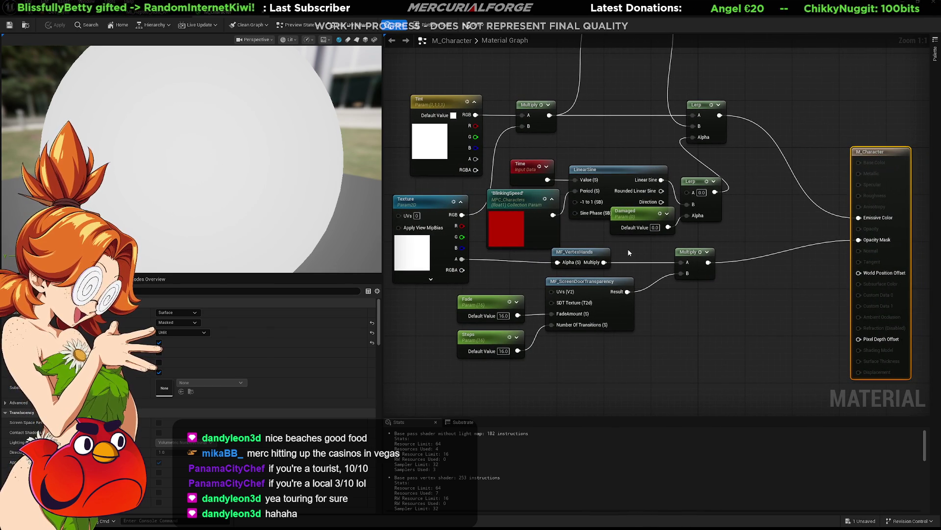
right_click_drag(609, 254, 601, 274)
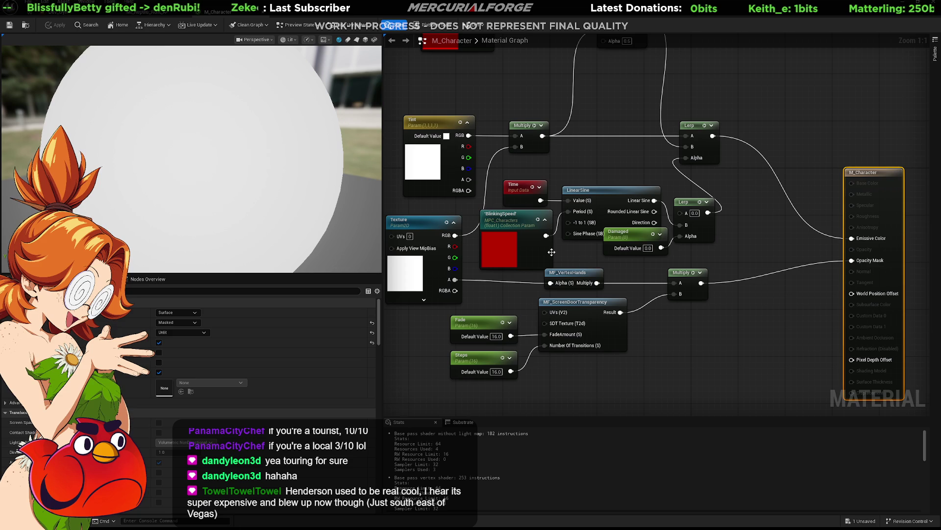
right_click_drag(720, 209, 723, 309)
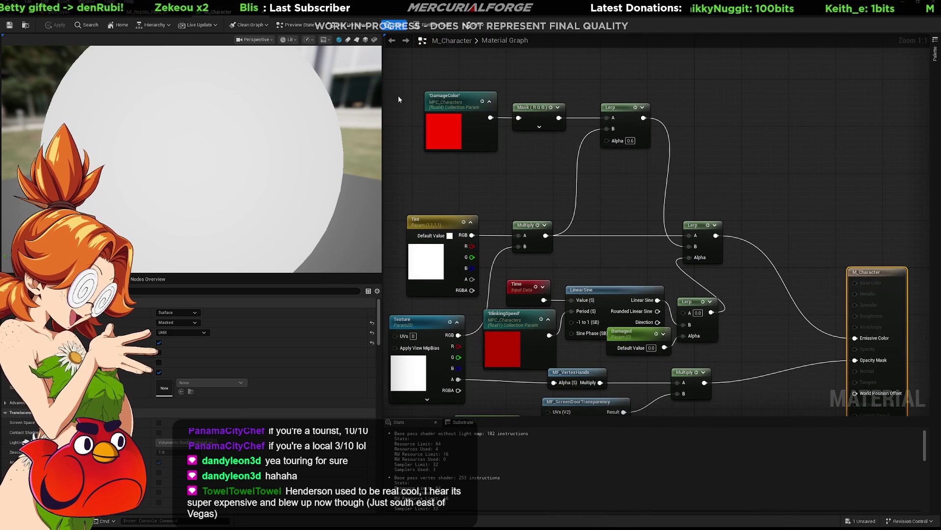
Step: Inspect the DamageColor collection parameter feeding emissive, then return to the reptile level
left_click(137, 12)
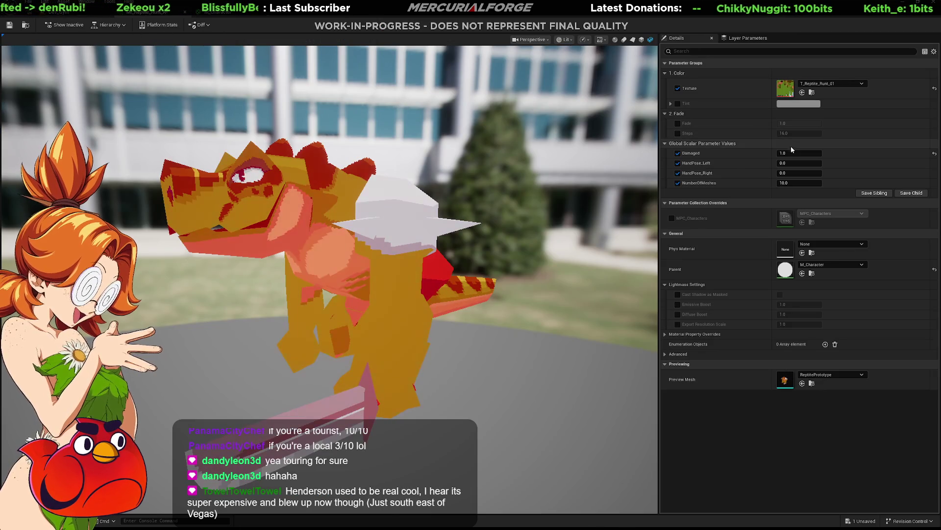
left_click(62, 12)
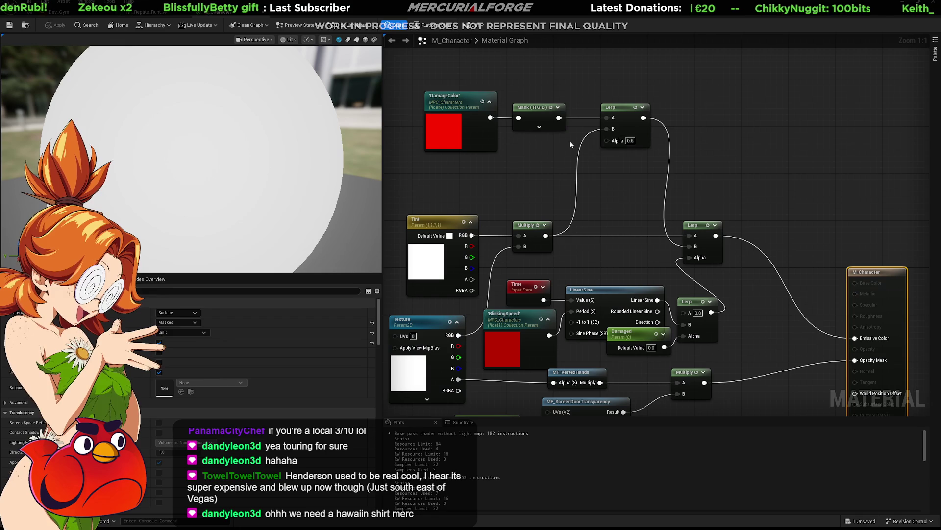
left_click(456, 111)
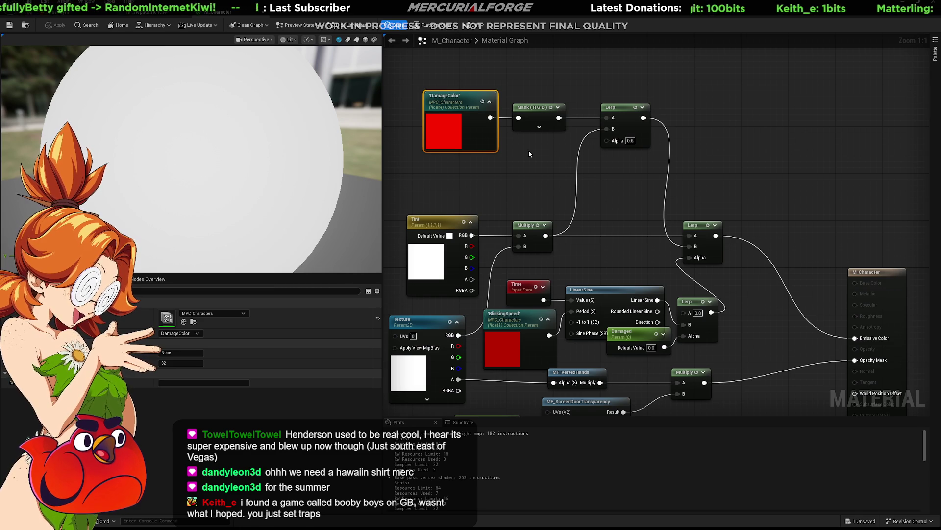
left_click(87, 15)
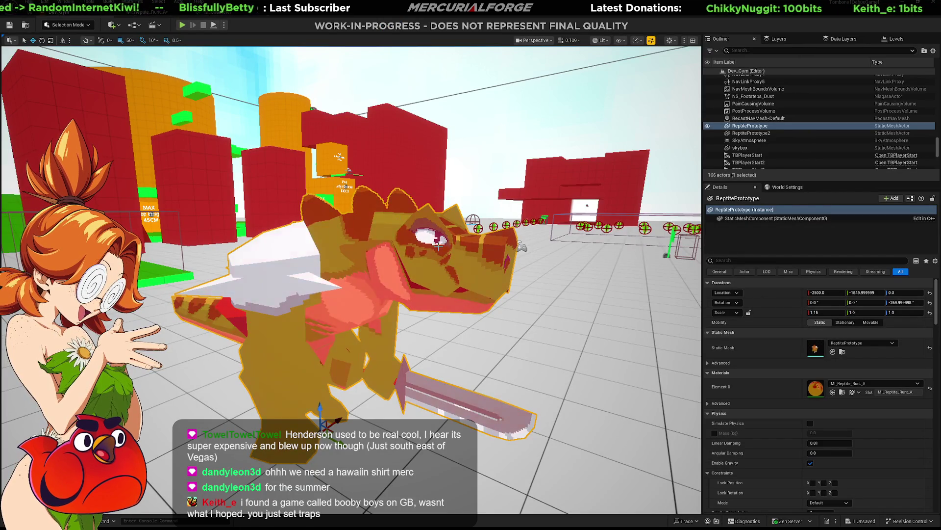
Step: Open the MPC_Characters parameter collection from the Content Drawer below the reptile level view
mouse_move(353, 279)
right_mouse_down()
mouse_move(368, 273)
mouse_move(346, 276)
mouse_move(431, 289)
right_mouse_up()
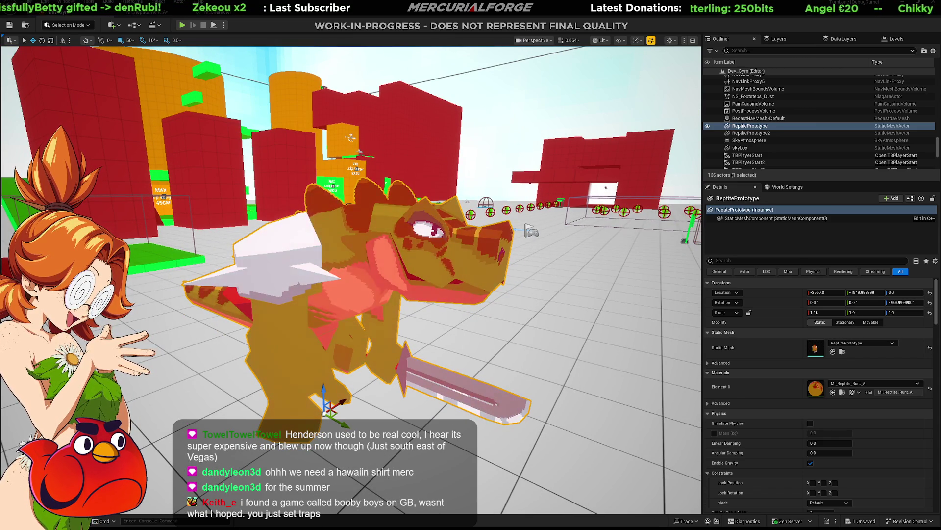
key("ctrl+space")
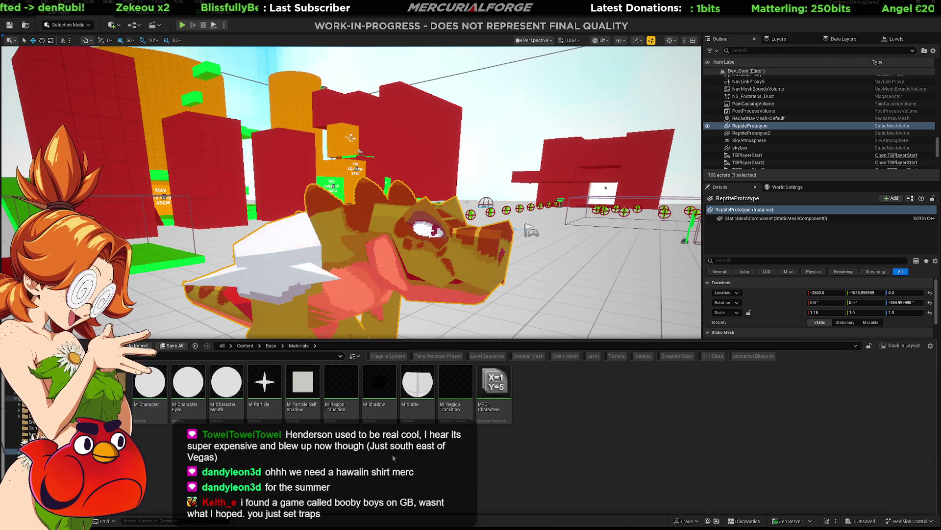
double_click(484, 379)
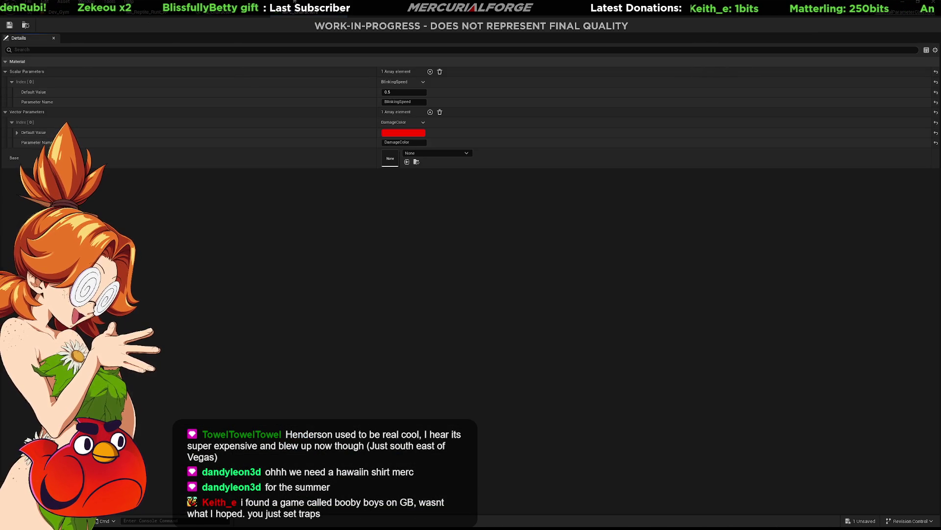
Step: Leave the parameter collection and material graph, returning to the level with the flashing reptile
key("alt+Tab")
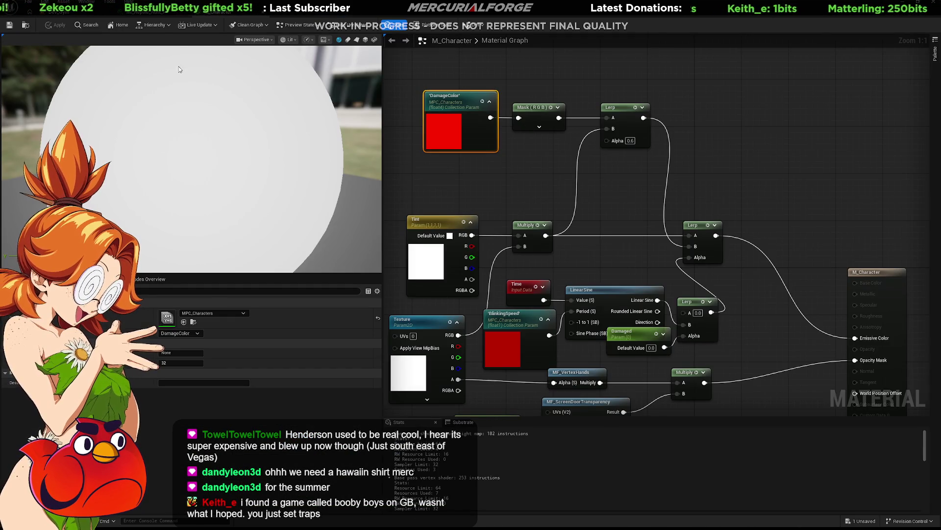
key("alt+Tab")
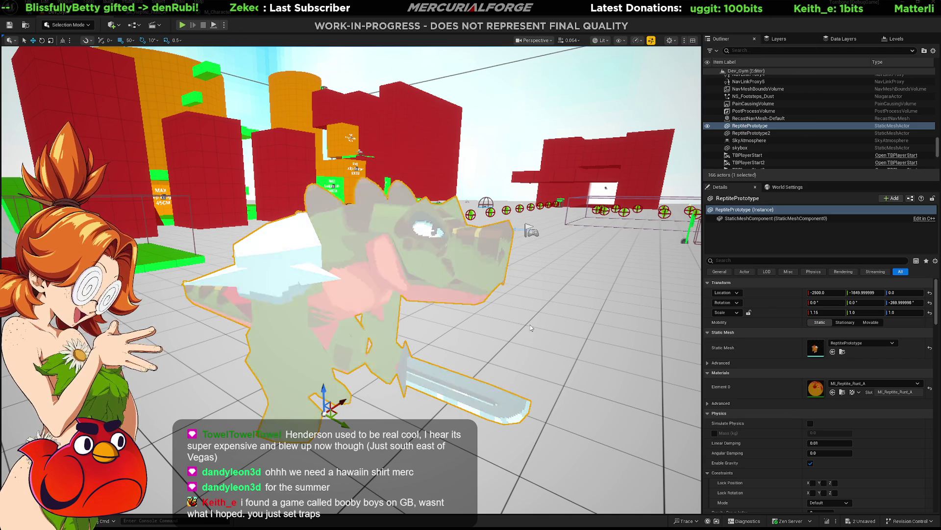
Step: Fly around the reptile in the level, then bring up the MI_Reptile_Runt_A material instance
left_click(417, 199)
right_click_drag(418, 200, 417, 200)
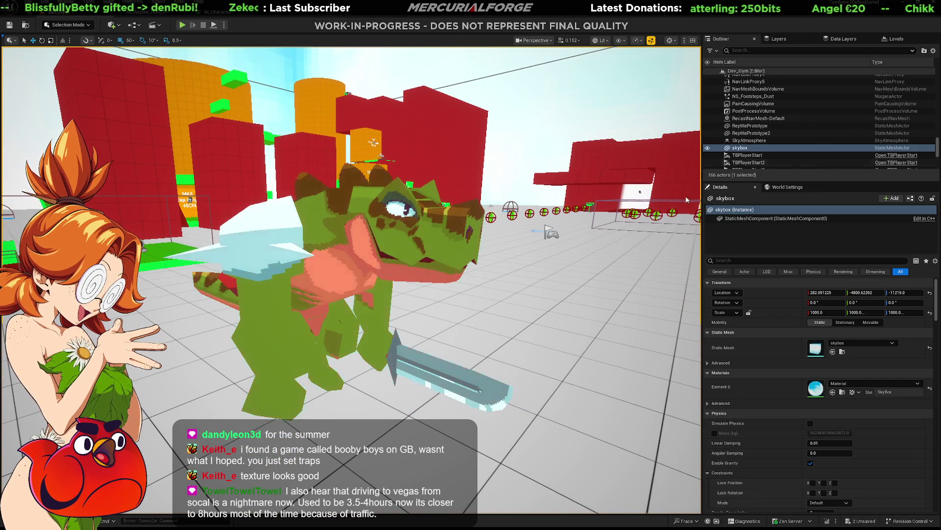
left_click(217, 14)
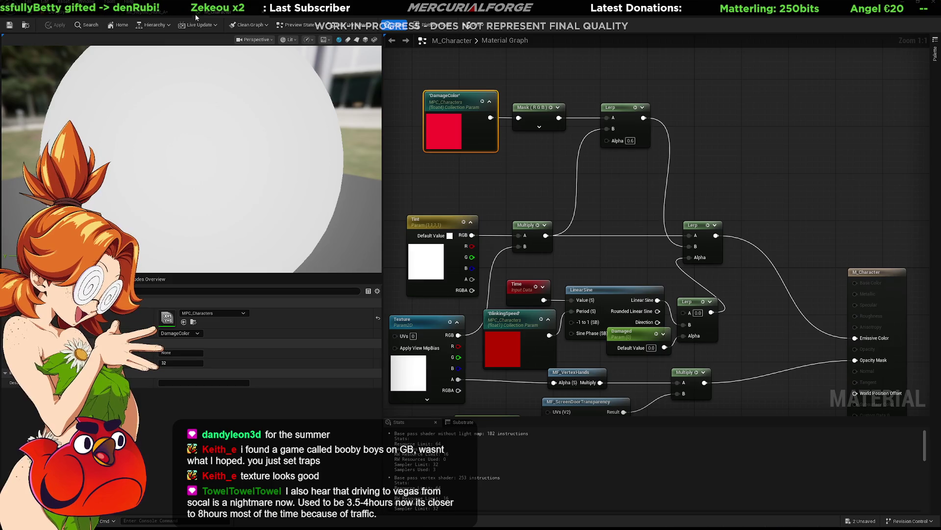
left_click(170, 14)
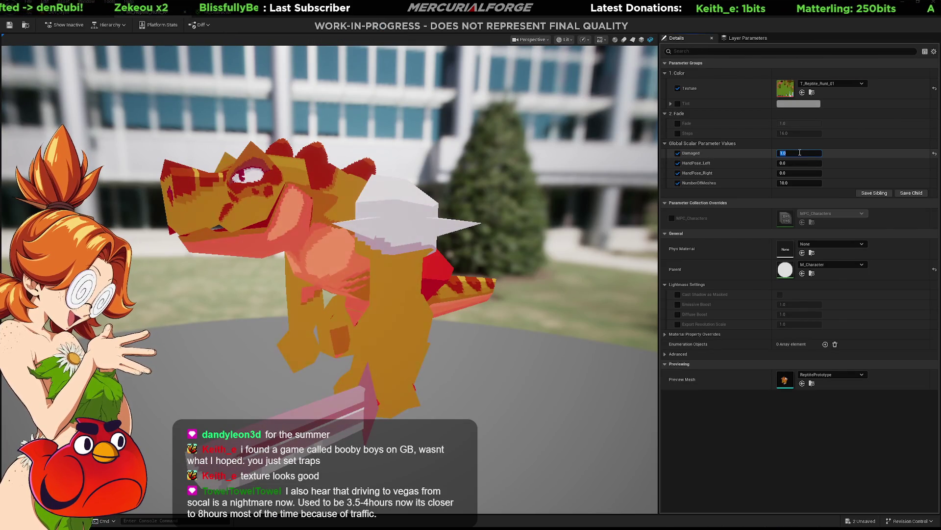
type("0")
Step: Set Damaged to 0 and untick the NumberOfMeshes, HandPose and Damaged overrides
key("Return")
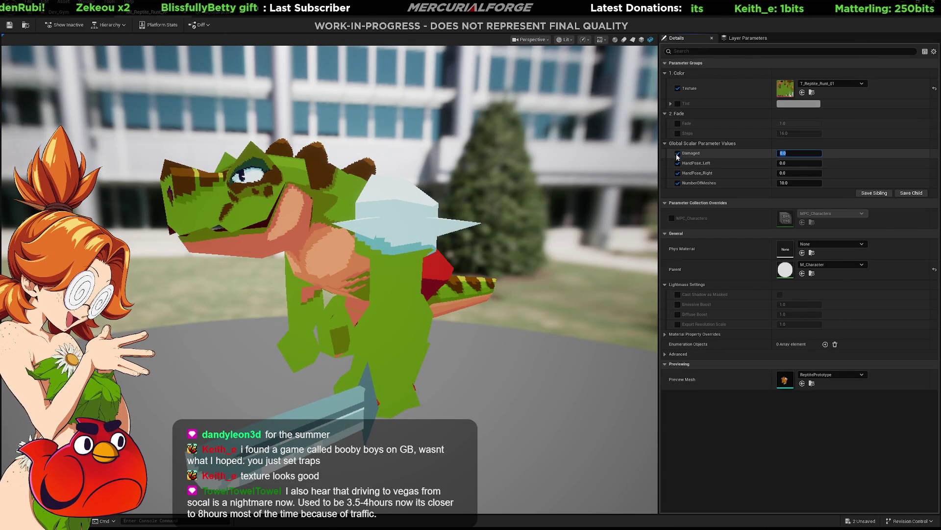
left_click(678, 183)
left_click(677, 163)
left_click(678, 153)
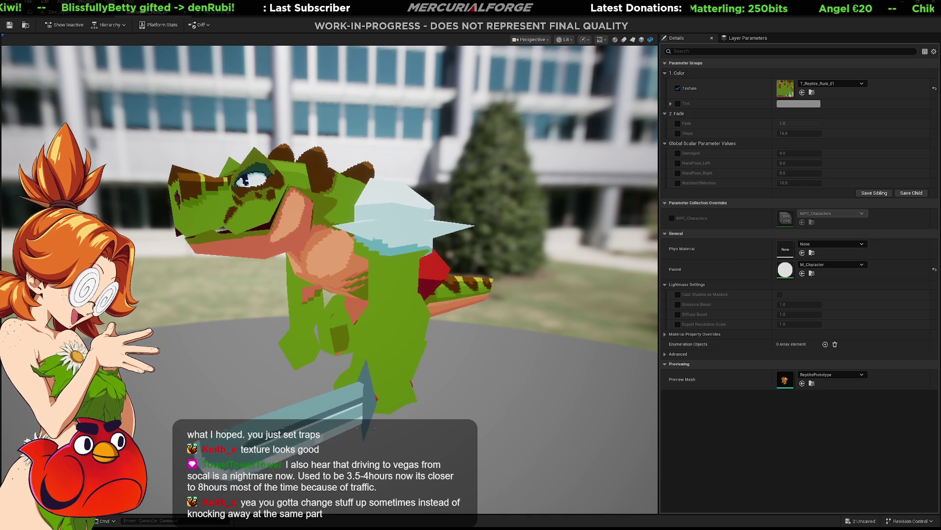
left_click_drag(332, 280, 382, 220)
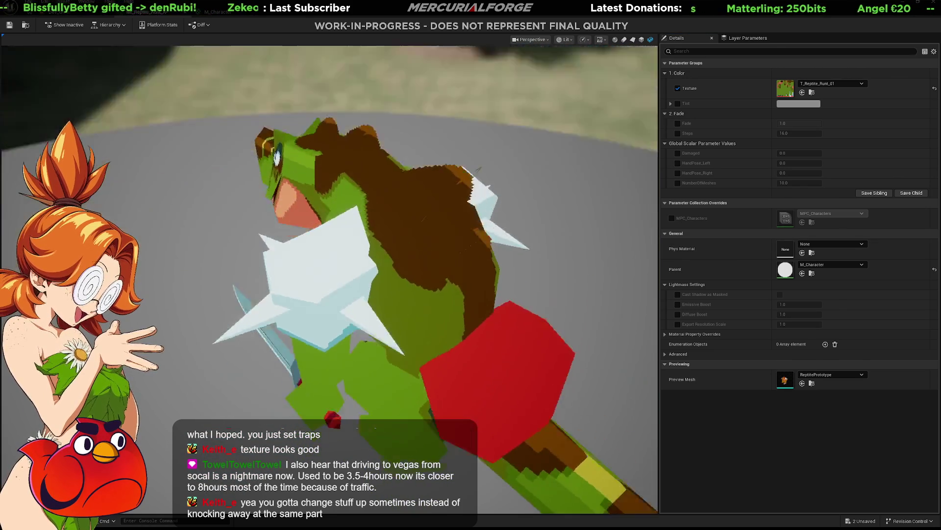
left_click_drag(331, 280, 387, 254)
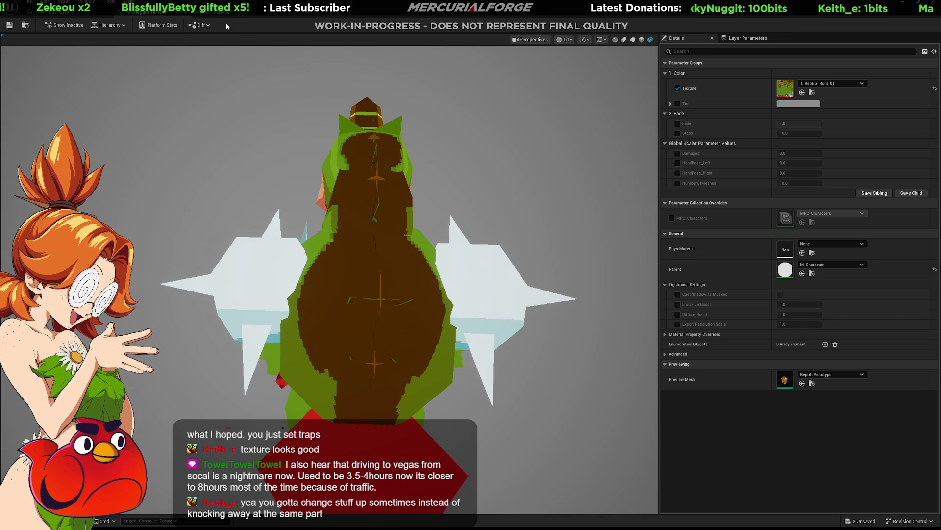
Step: Locate T_Reptile_Runt_01 in the Content Drawer and open it in the texture editor
key("ctrl+space")
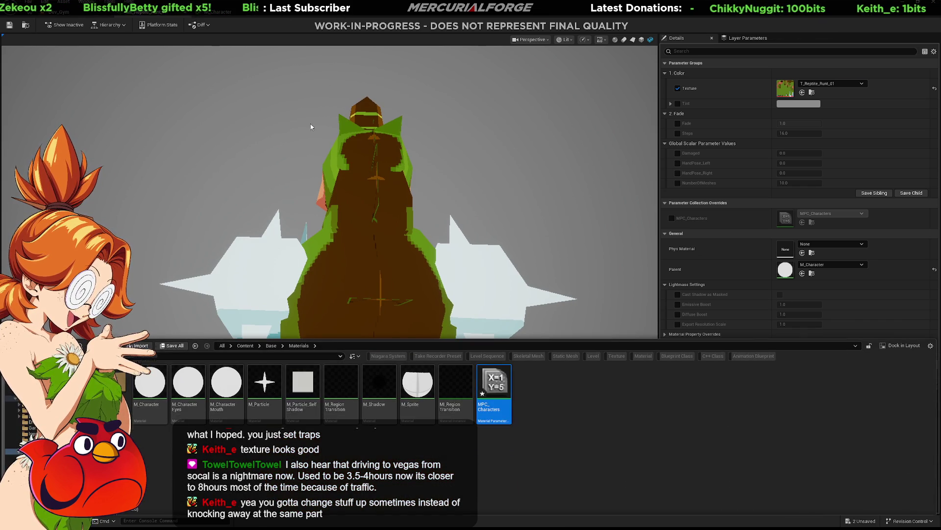
left_click(811, 94)
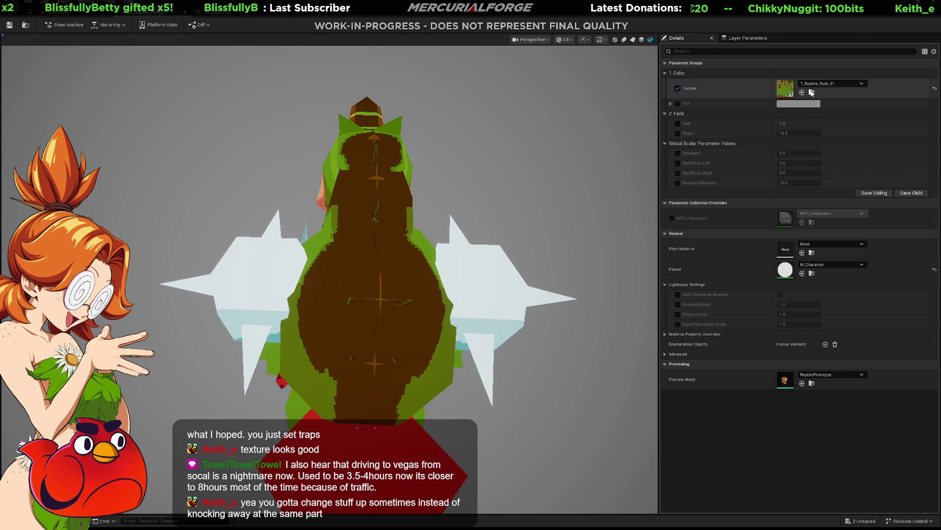
left_click(811, 93)
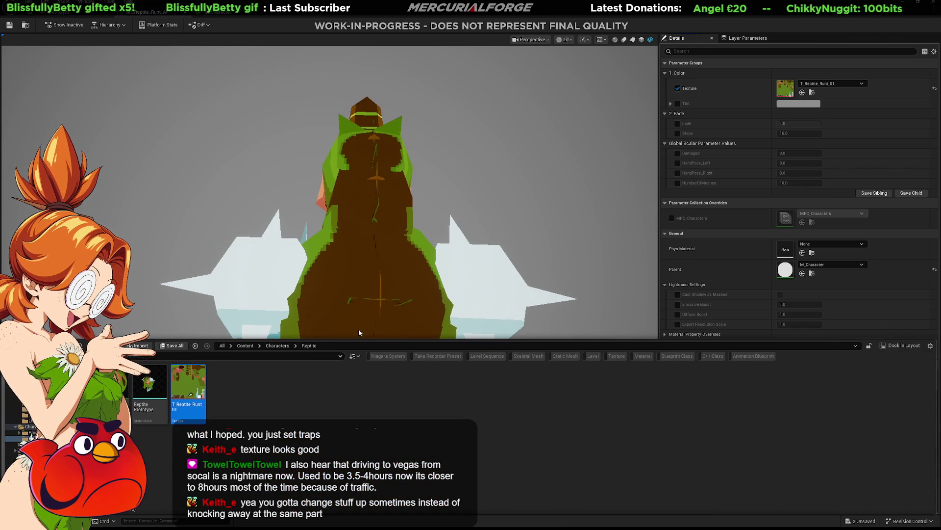
double_click(189, 383)
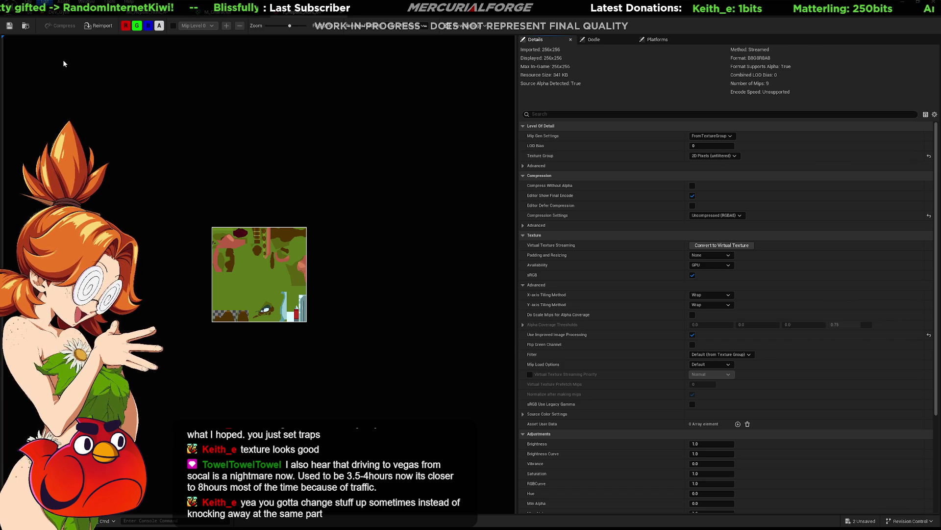
Step: Clear the project settings search and flip between the reptile material instance editors
key("alt+Tab")
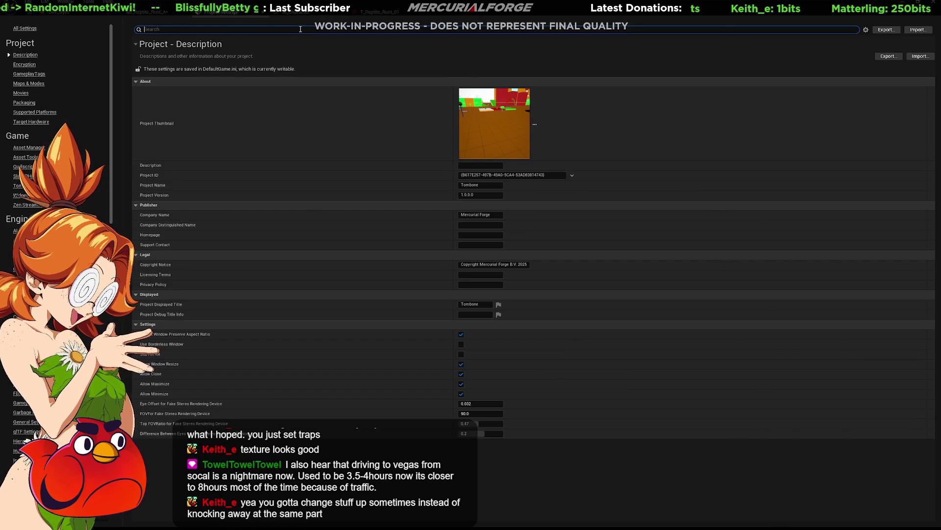
type("nfil")
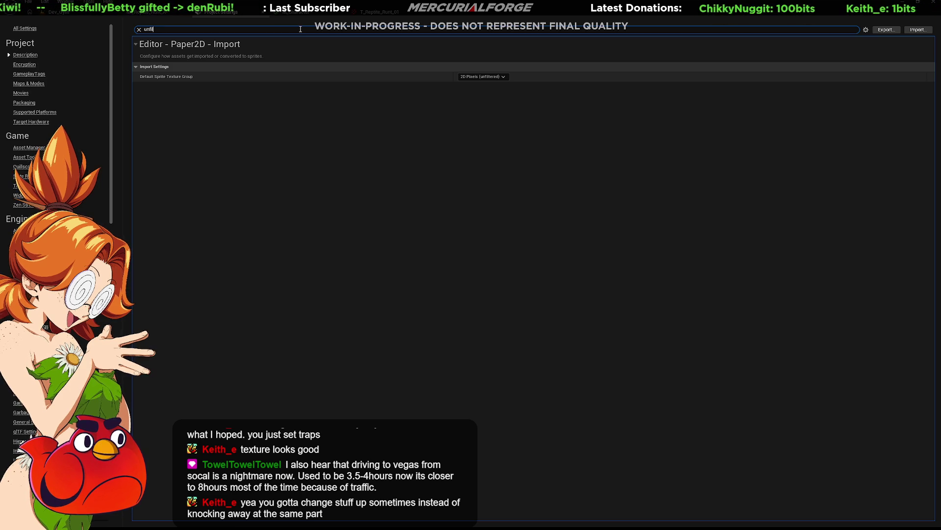
key("ctrl+a")
key("BackSpace")
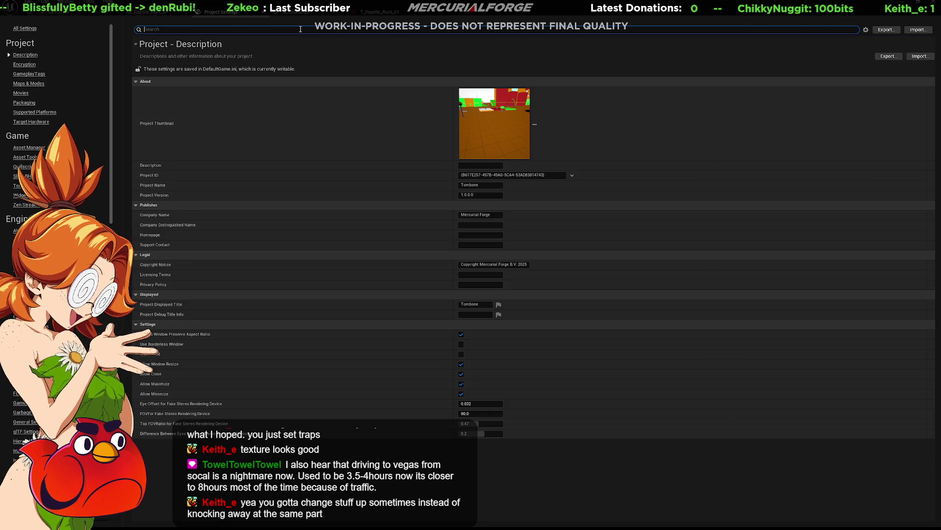
left_click(80, 16)
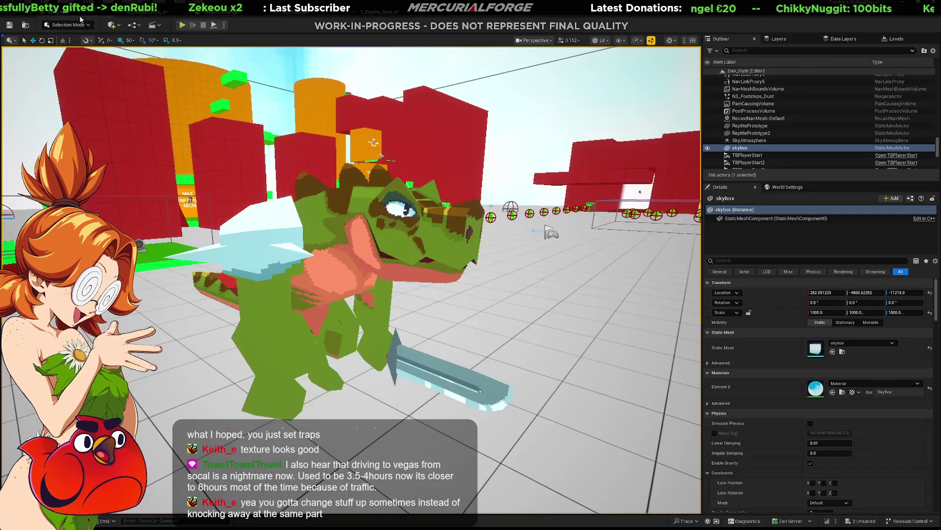
left_click(127, 15)
left_click(169, 14)
left_click(127, 15)
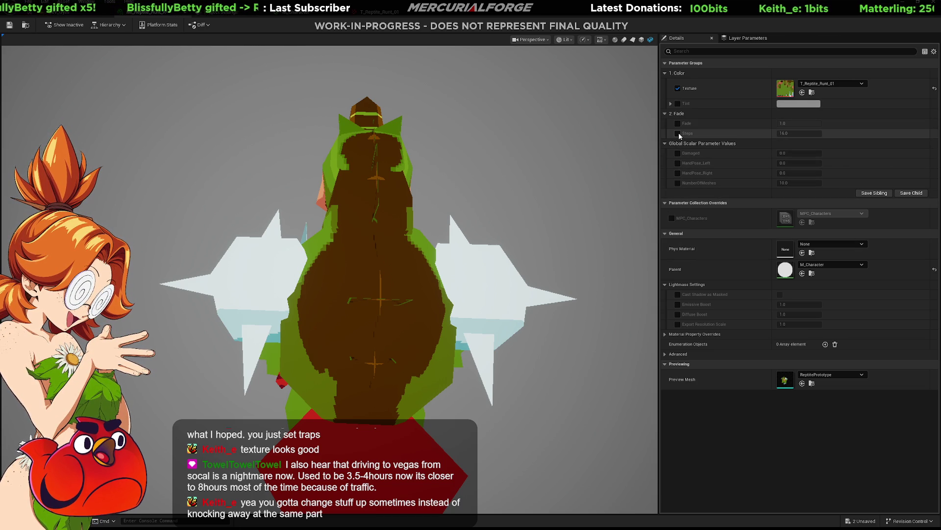
Step: Set the reptile texture's Mip Gen Settings to NoMipmaps and return to the level view
key("alt+Tab")
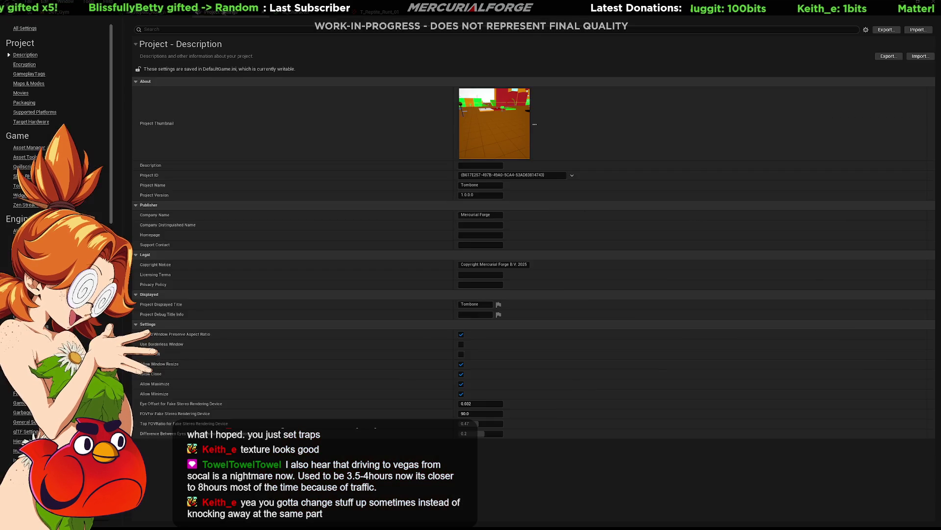
key("alt+Tab")
key("alt+Tab")
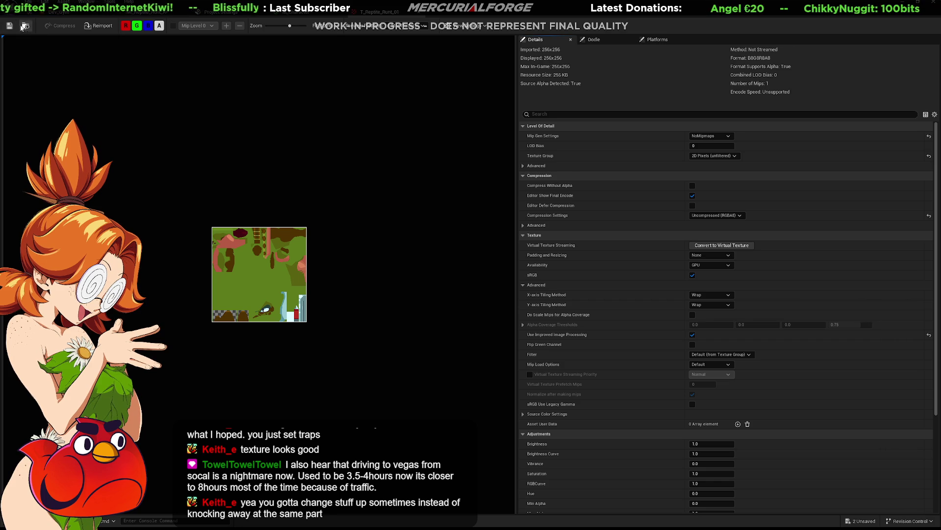
left_click(24, 26)
right_click_drag(353, 280, 353, 272)
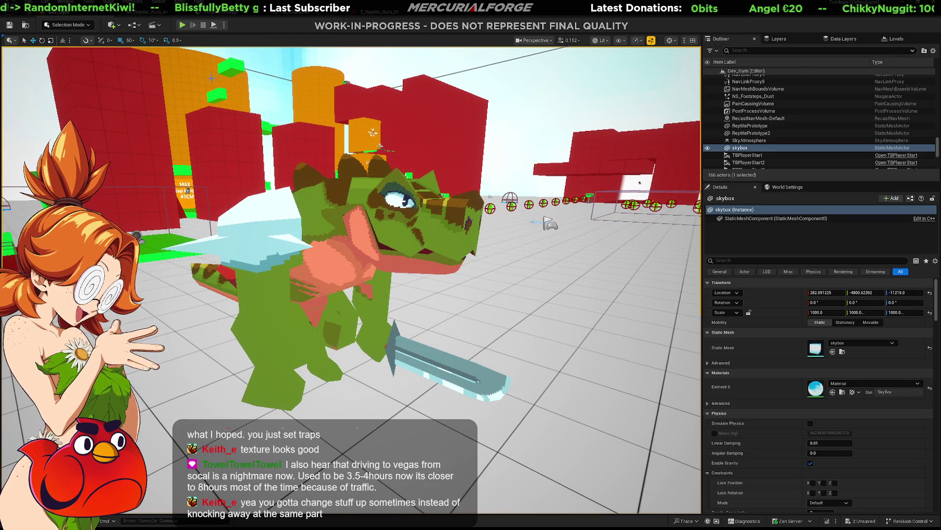
Step: Orbit the material preview around the reptile's head and sword, then switch over to Blender
left_click(140, 16)
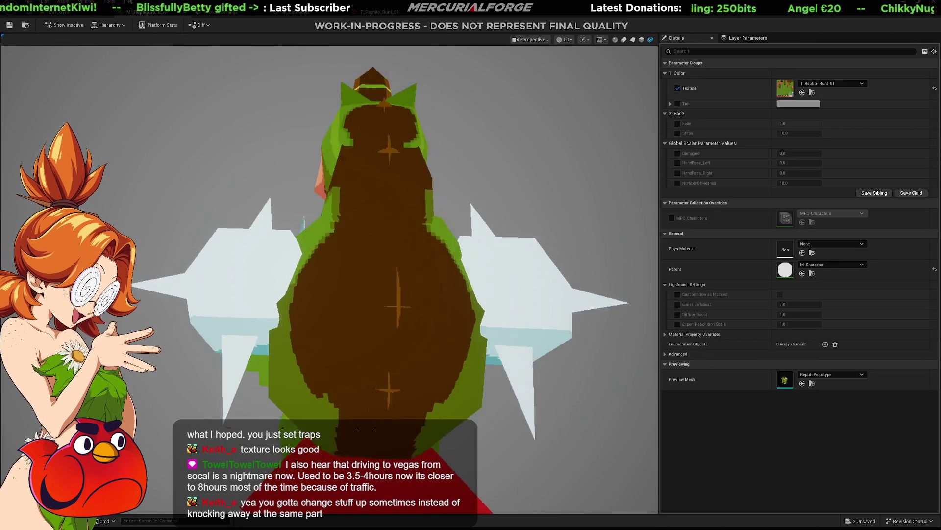
mouse_move(331, 279)
left_mouse_down()
mouse_move(220, 264)
mouse_move(302, 278)
mouse_move(213, 273)
mouse_move(302, 279)
mouse_move(213, 274)
mouse_move(324, 294)
mouse_move(343, 351)
mouse_move(318, 196)
mouse_move(238, 200)
left_mouse_up()
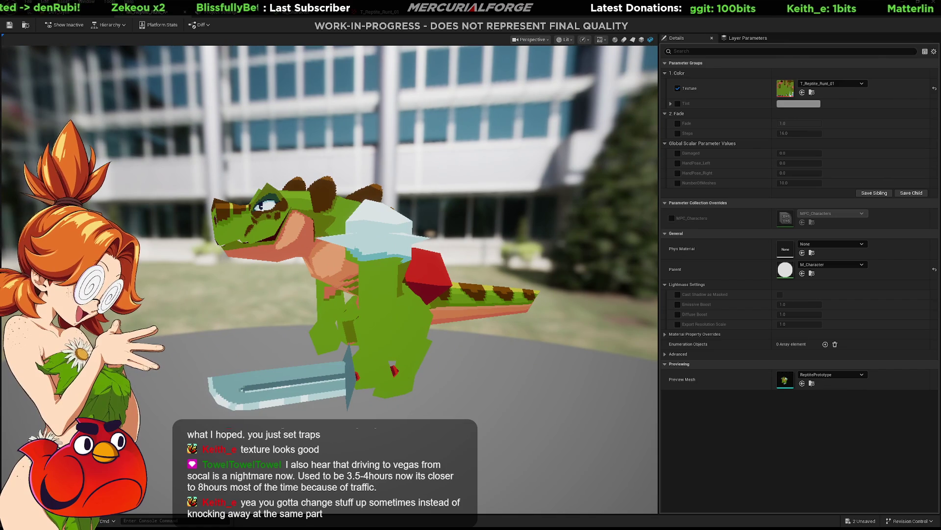
mouse_move(373, 241)
left_mouse_down()
mouse_move(309, 286)
mouse_move(177, 273)
left_mouse_up()
scroll(560, 252, "up", 3)
scroll(532, 243, "up", 5)
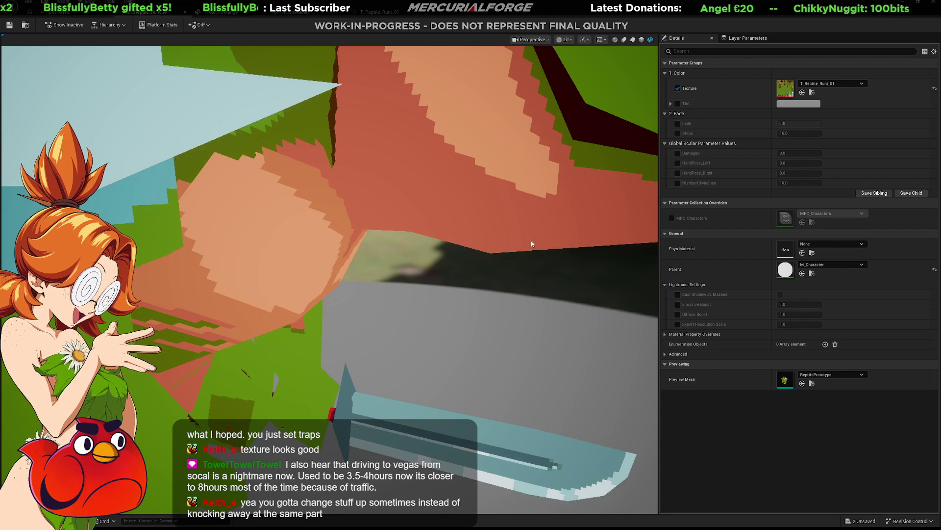
left_click_drag(438, 275, 334, 269)
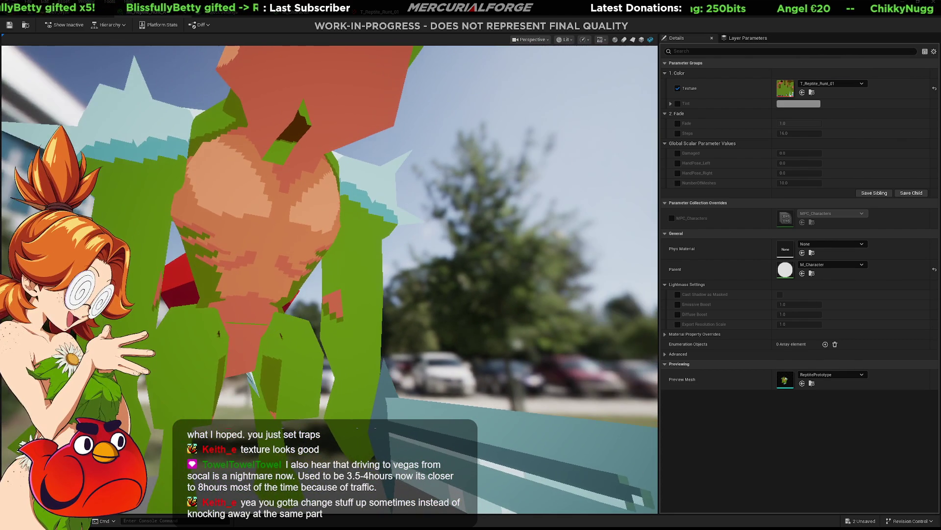
left_click_drag(347, 180, 286, 232)
mouse_move(177, 271)
left_mouse_down()
mouse_move(315, 199)
mouse_move(240, 266)
mouse_move(294, 274)
mouse_move(385, 256)
left_mouse_up()
left_click_drag(498, 273, 506, 277)
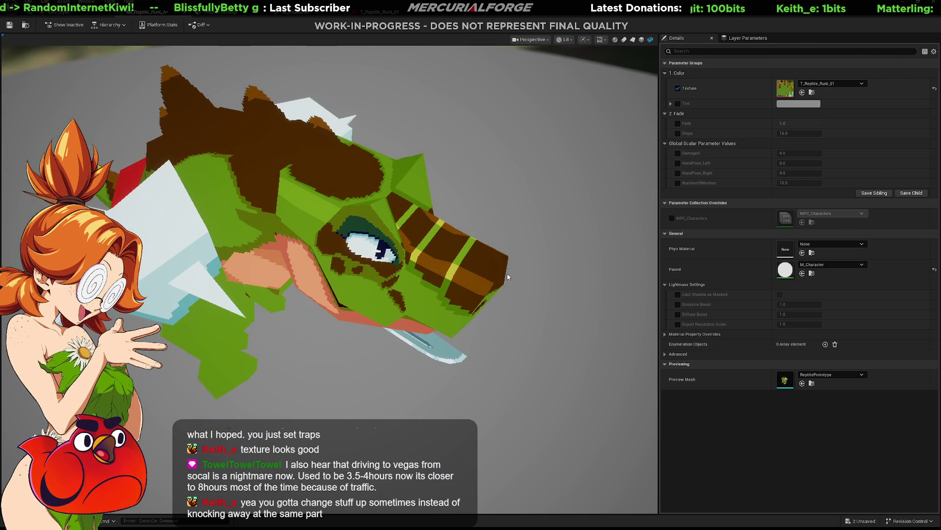
left_click_drag(431, 259, 422, 273)
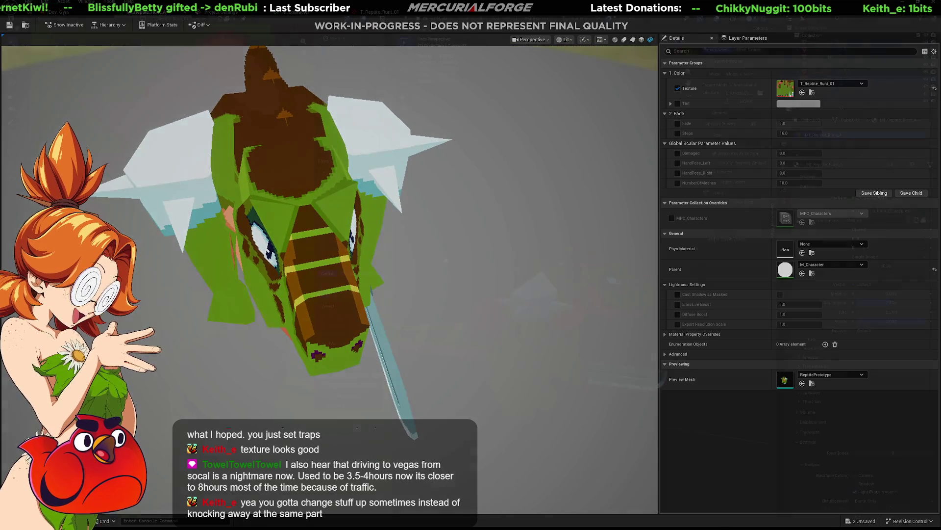
key("alt+Tab")
middle_click_drag(668, 320, 605, 328)
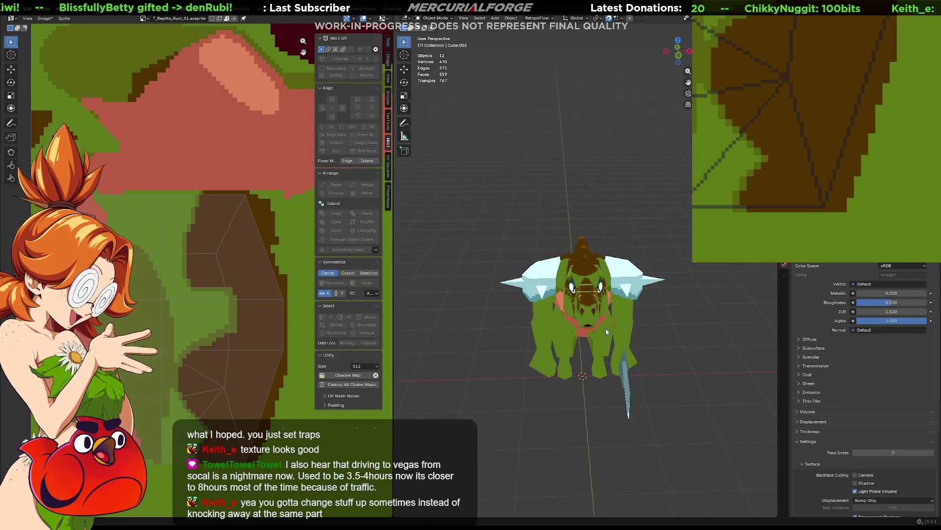
scroll(605, 328, "up", 3)
scroll(606, 328, "up", 2)
Step: Enter Edit Mode on the reptile's head so its UVs show over the pixel texture
left_click(595, 305)
key("Tab")
scroll(595, 306, "up", 2)
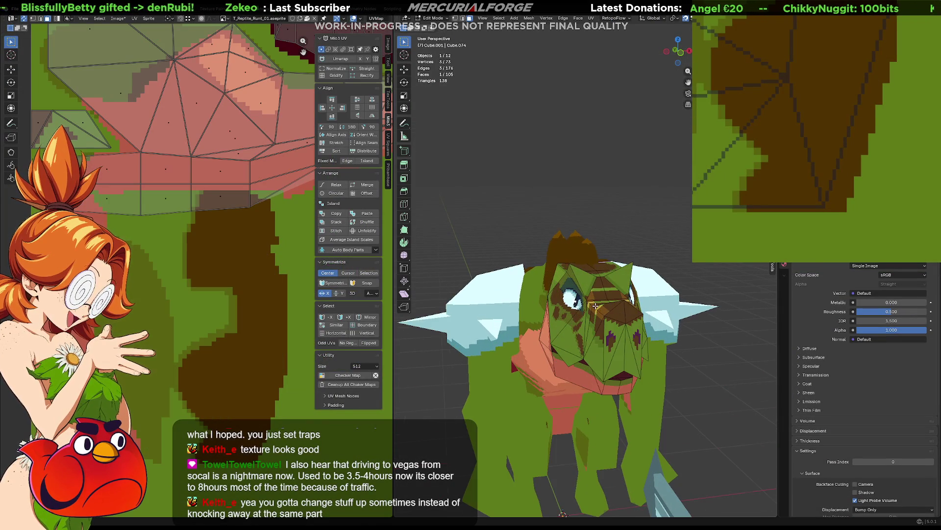
middle_click_drag(593, 315, 574, 288)
key("Tab")
left_click(585, 211)
key("Tab")
key("Tab")
left_click(597, 314)
key("Tab")
mouse_move(598, 315)
middle_mouse_down()
mouse_move(584, 258)
mouse_move(589, 202)
middle_mouse_up()
scroll(580, 249, "up", 2)
scroll(581, 249, "up", 2)
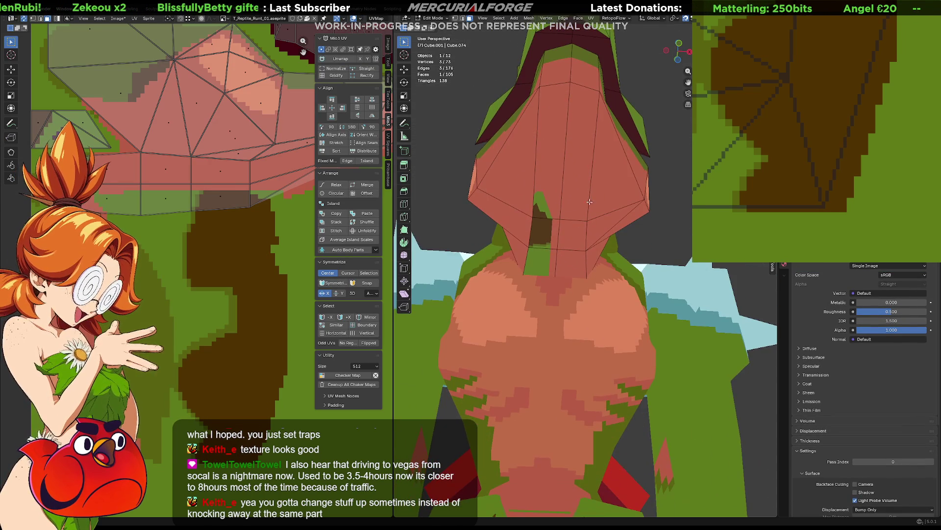
middle_click_drag(494, 198, 506, 224)
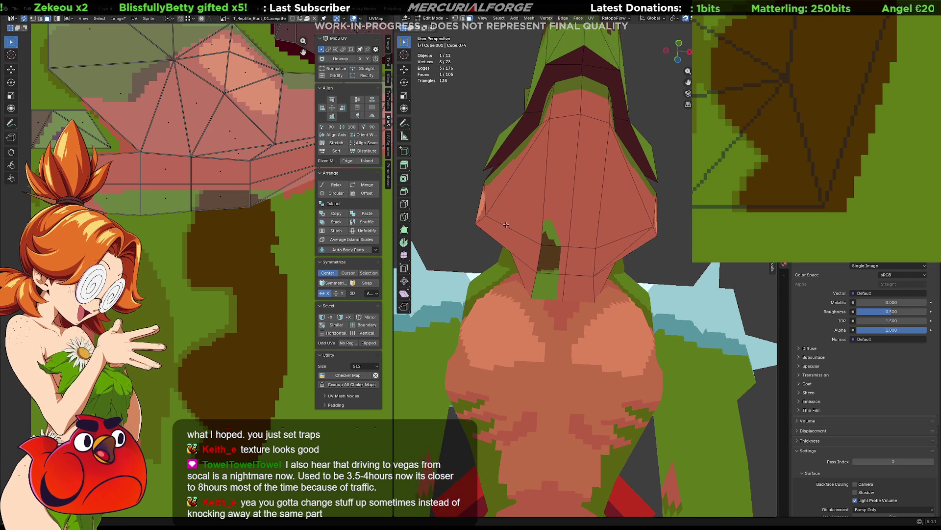
Step: Move the lower neck UV points up onto the pixel grid
key("Tab")
key("Tab")
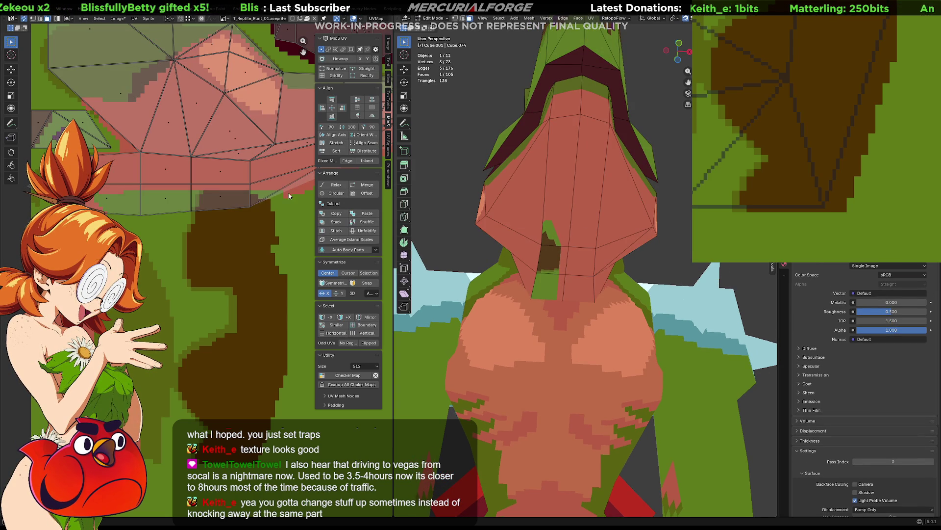
key("q")
left_click(241, 235)
left_click(224, 212)
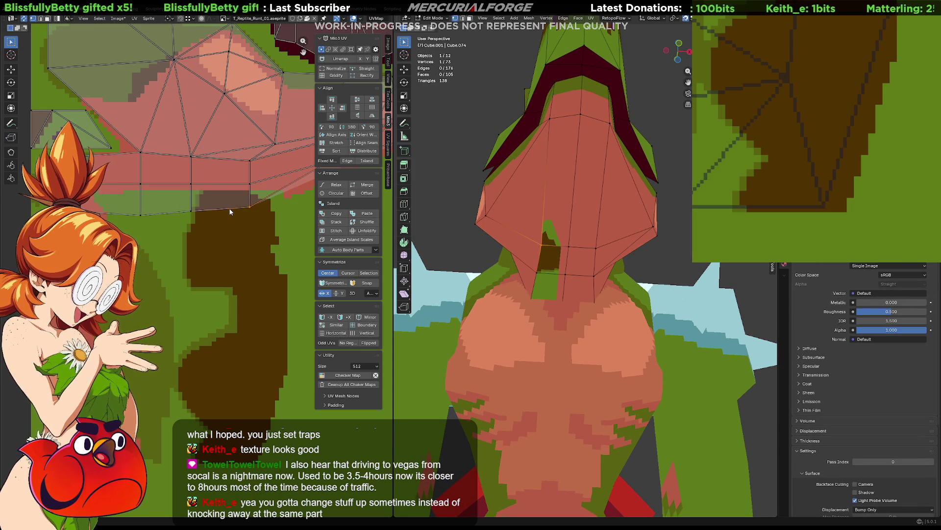
left_click_drag(229, 212, 211, 193)
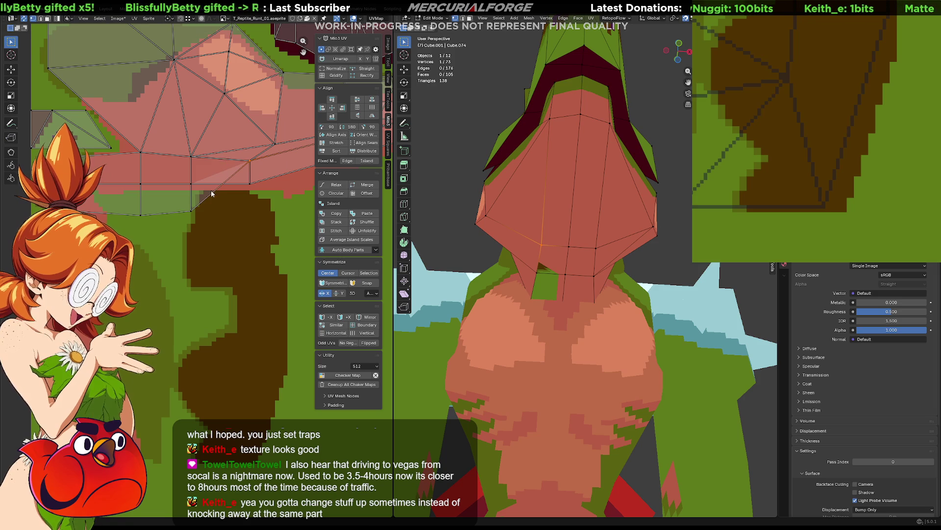
key("g")
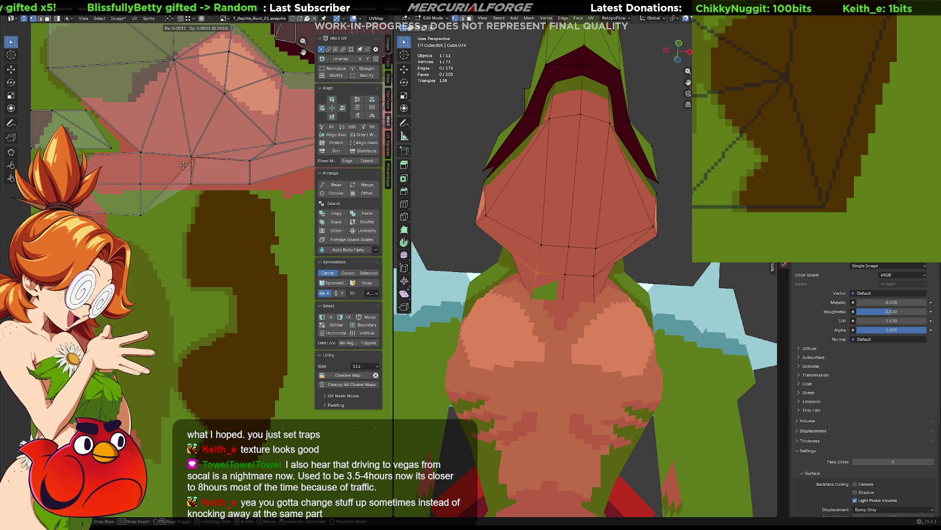
left_click(183, 165)
Step: Snap the remaining neck UV vertices to pixels and clear the UV selection
left_click(167, 221, "shift")
key("g")
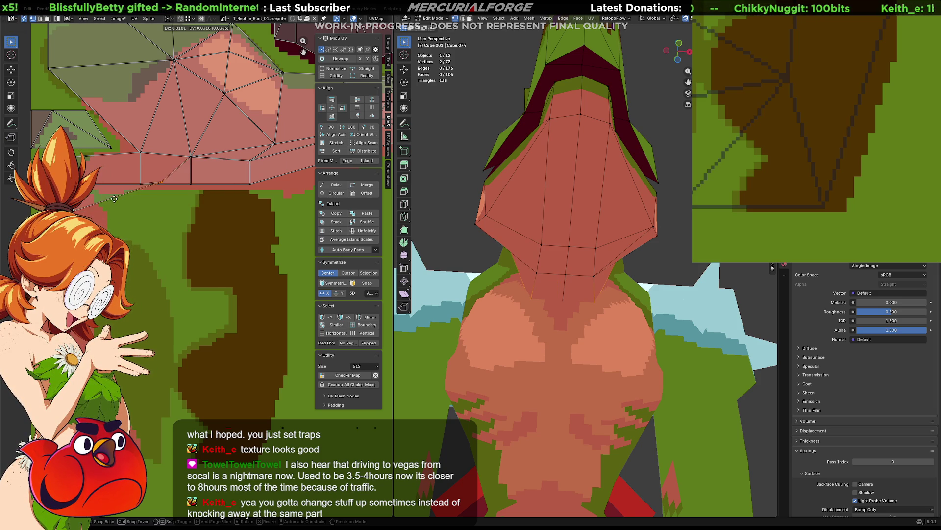
left_click(137, 158)
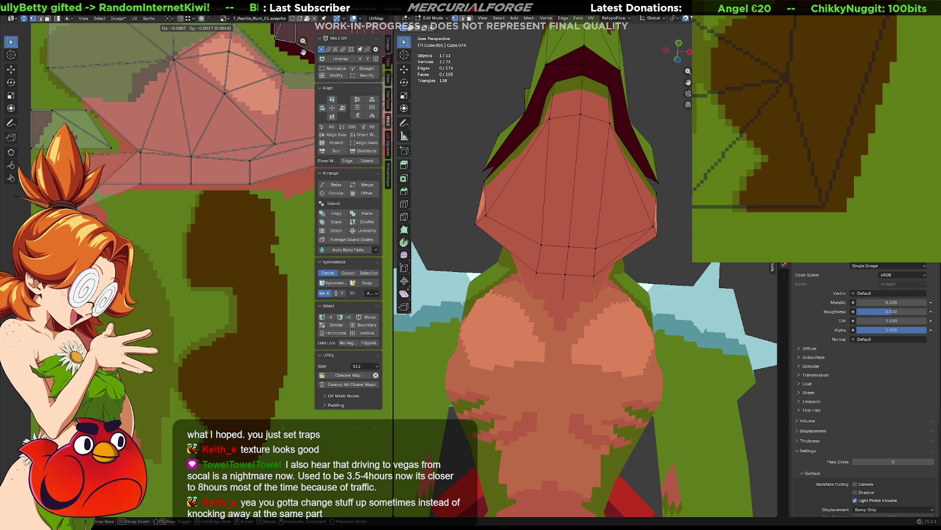
key("g")
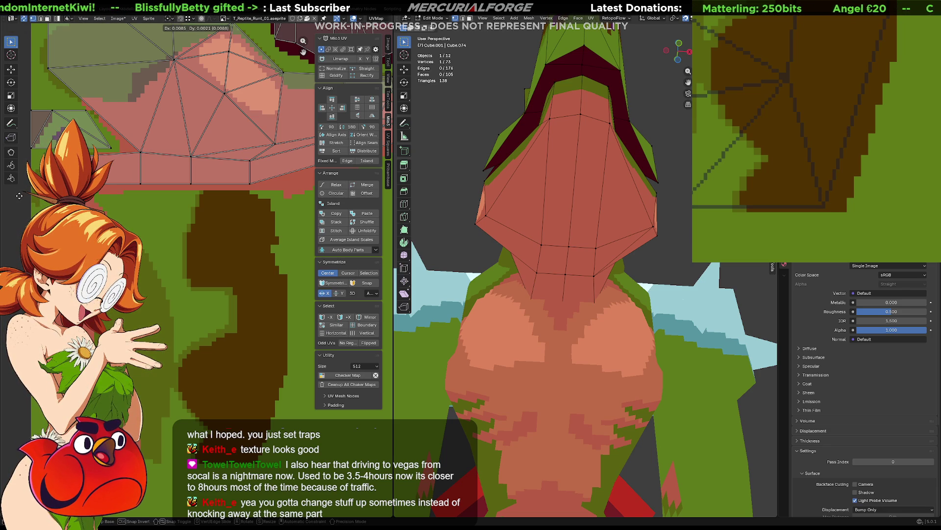
left_click(275, 203)
left_click(275, 199, "alt")
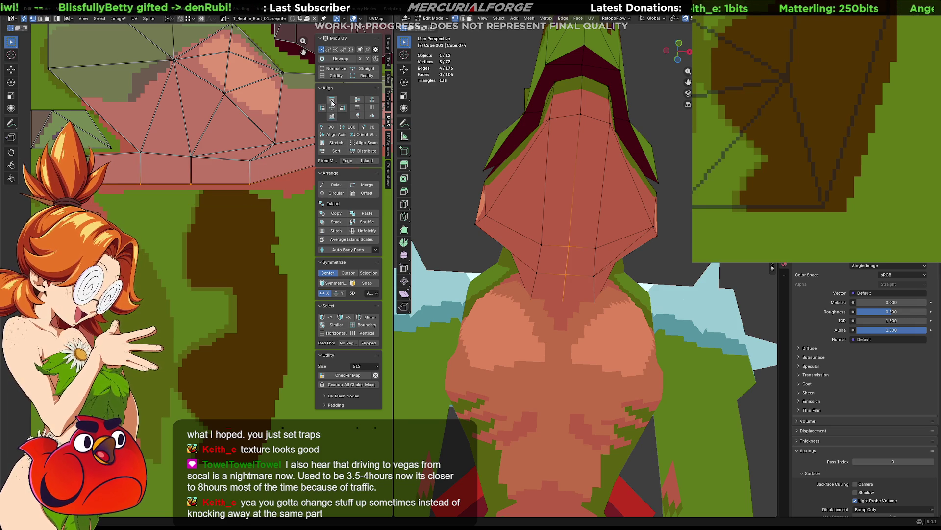
left_click(178, 209)
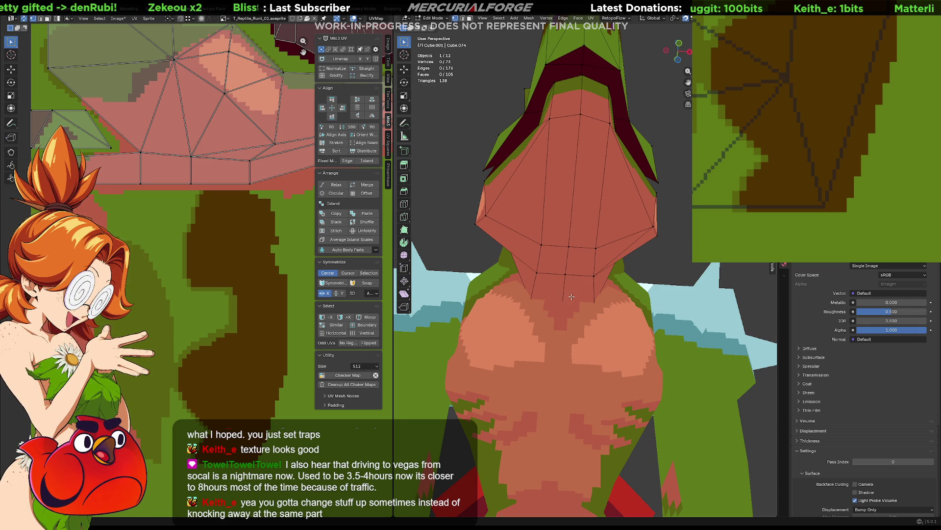
mouse_move(555, 288)
middle_mouse_down()
mouse_move(610, 327)
mouse_move(534, 310)
mouse_move(622, 286)
mouse_move(598, 283)
mouse_move(683, 295)
mouse_move(558, 272)
mouse_move(658, 431)
mouse_move(687, 257)
mouse_move(753, 402)
mouse_move(595, 261)
middle_mouse_up()
Step: Orbit around the textured eye and striped snout, then leave Edit Mode
mouse_move(544, 229)
middle_mouse_down()
mouse_move(544, 240)
mouse_move(554, 215)
middle_mouse_up()
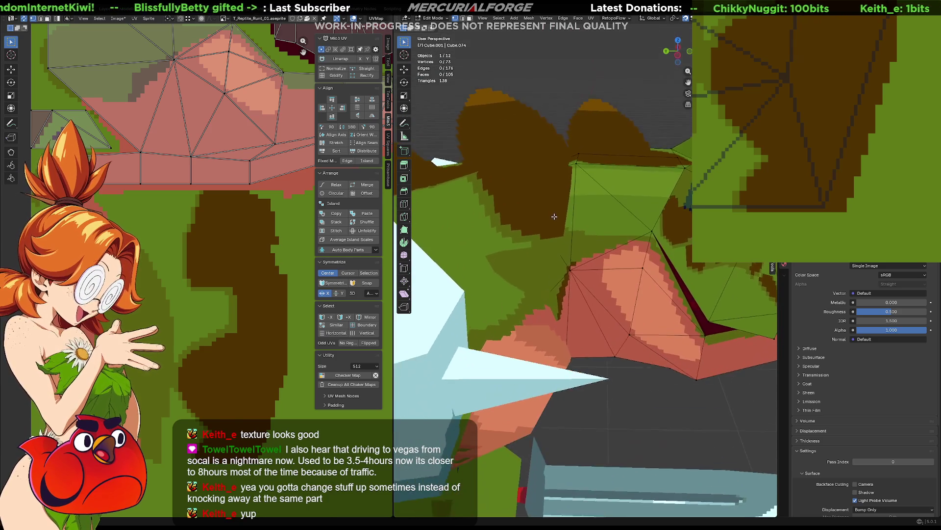
scroll(554, 216, "down", 2)
scroll(570, 224, "down", 3)
mouse_move(586, 235)
middle_mouse_down()
mouse_move(541, 265)
mouse_move(679, 246)
mouse_move(560, 282)
middle_mouse_up()
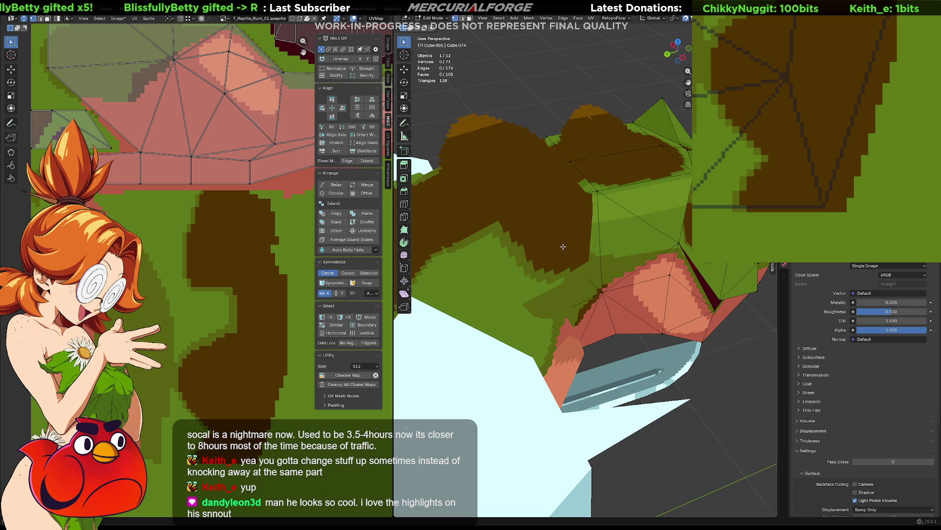
mouse_move(561, 249)
middle_mouse_down()
mouse_move(437, 231)
mouse_move(454, 167)
middle_mouse_up()
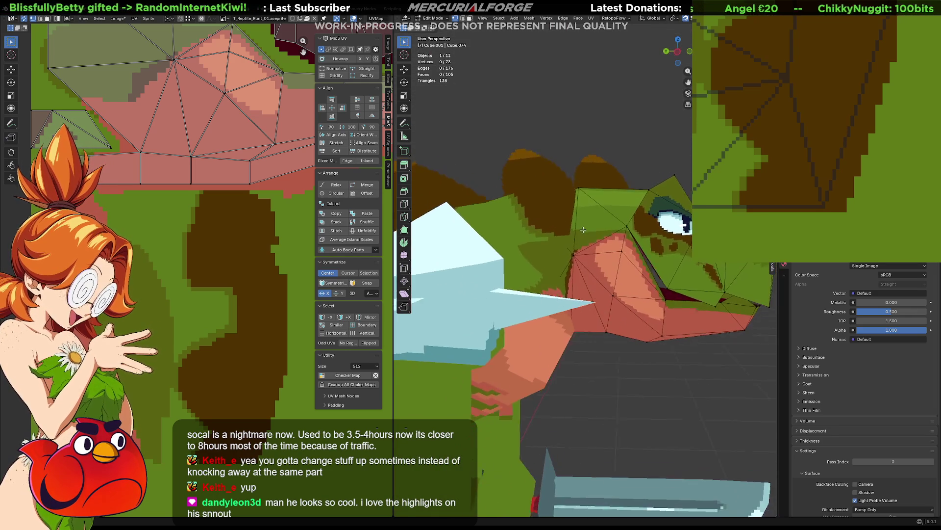
scroll(448, 238, "up", 3)
key("Tab")
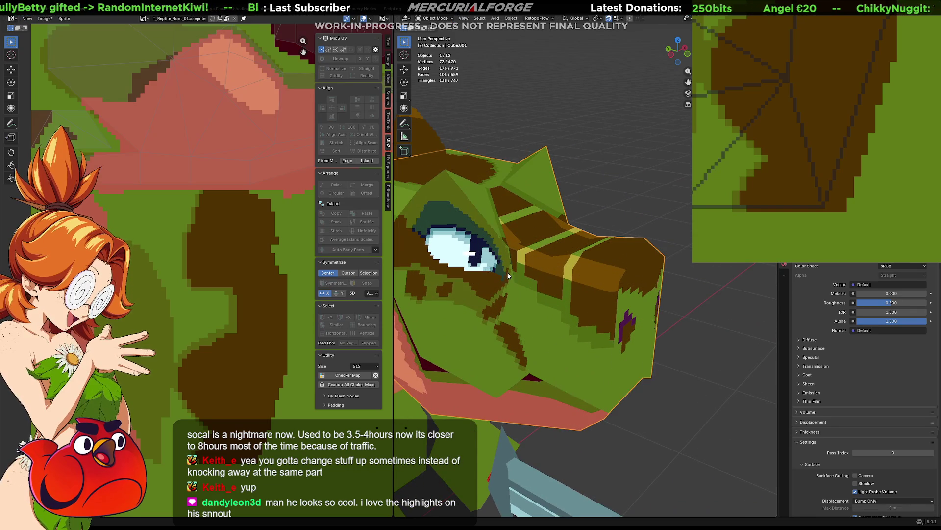
scroll(596, 219, "up", 2)
mouse_move(594, 212)
middle_mouse_down()
mouse_move(557, 277)
mouse_move(613, 289)
middle_mouse_up()
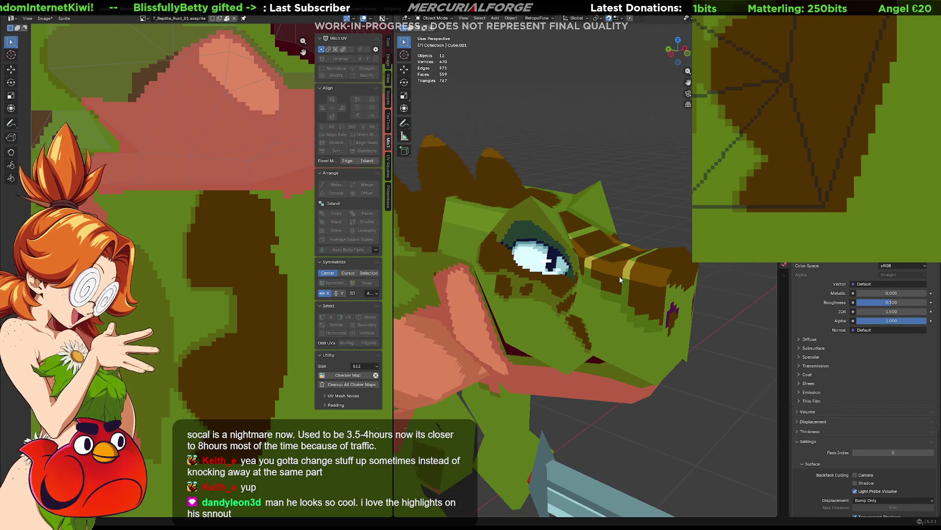
mouse_move(613, 288)
middle_mouse_down()
mouse_move(647, 267)
mouse_move(692, 272)
mouse_move(675, 287)
mouse_move(594, 243)
middle_mouse_up()
mouse_move(513, 244)
middle_mouse_down()
mouse_move(629, 222)
mouse_move(602, 225)
middle_mouse_up()
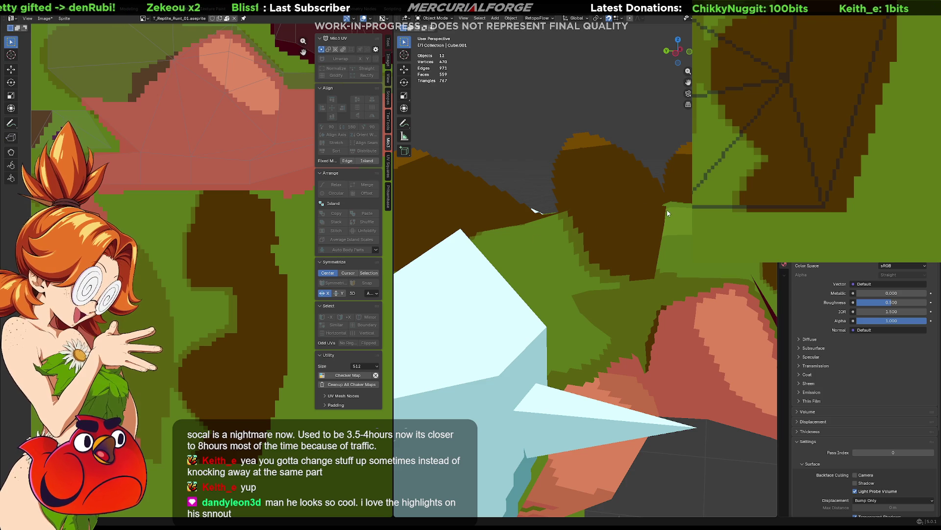
mouse_move(509, 237)
middle_mouse_down()
mouse_move(562, 232)
mouse_move(603, 211)
mouse_move(644, 210)
mouse_move(545, 217)
mouse_move(555, 203)
middle_mouse_up()
mouse_move(512, 244)
middle_mouse_down()
mouse_move(565, 224)
mouse_move(488, 203)
mouse_move(629, 240)
mouse_move(639, 206)
mouse_move(442, 214)
mouse_move(770, 293)
mouse_move(741, 262)
middle_mouse_up()
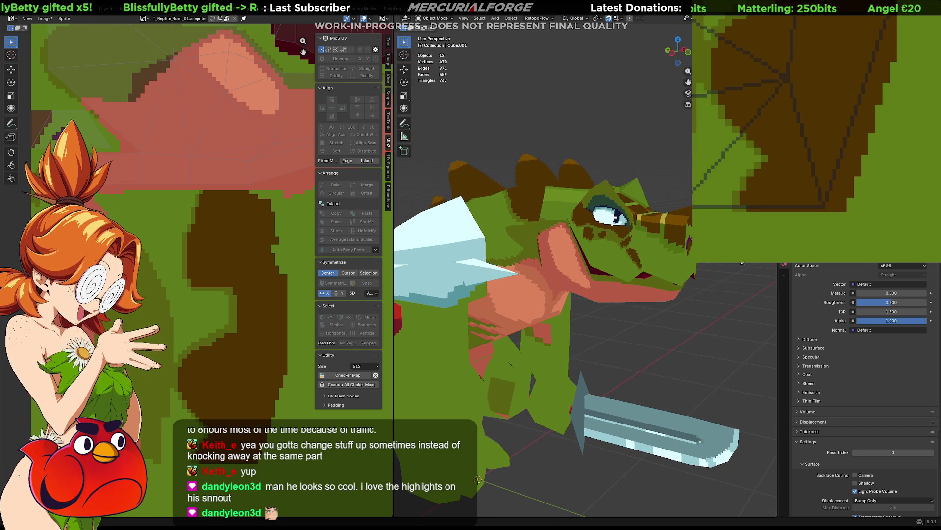
key("alt+Tab")
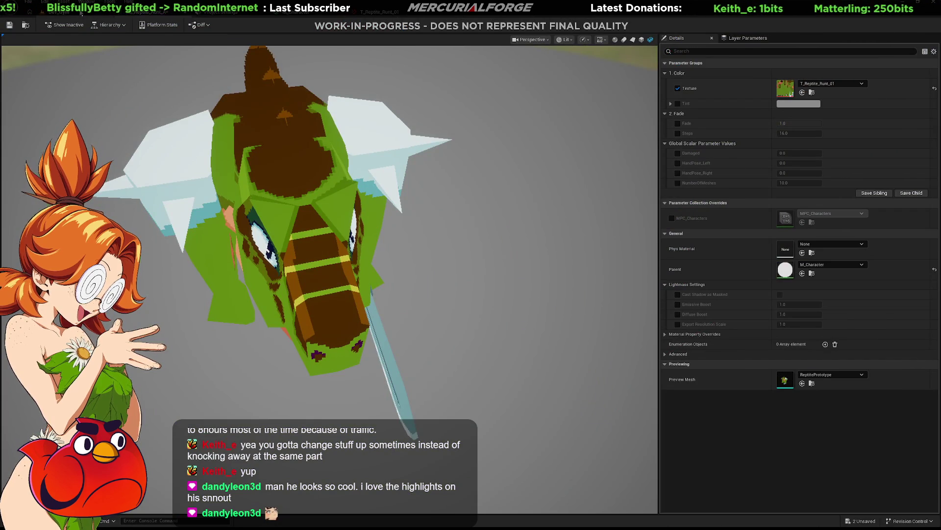
Step: Close the Unreal material instance preview and bring Blender back up
key("alt+Tab")
scroll(351, 280, "down", 5)
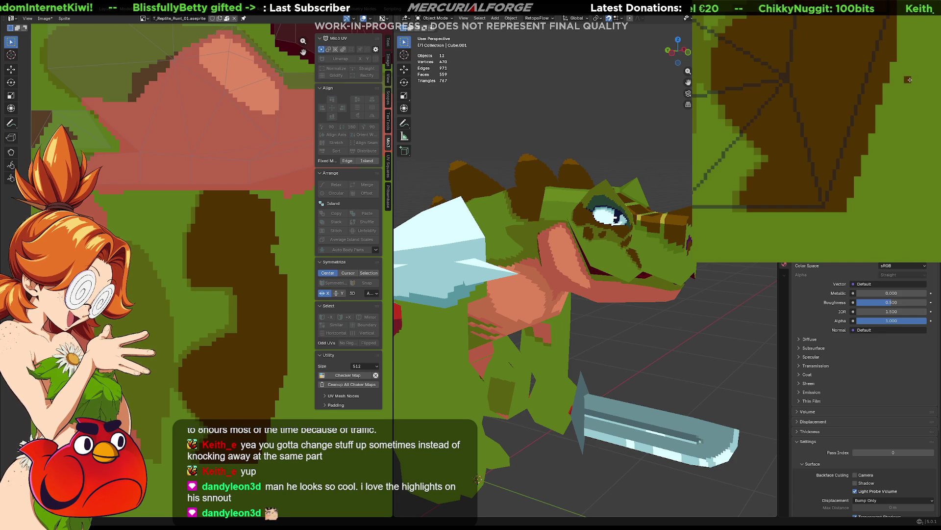
Step: Pan to the snout area of the head texture and undo the stray light-green stroke
middle_click_drag(869, 134, 888, 190)
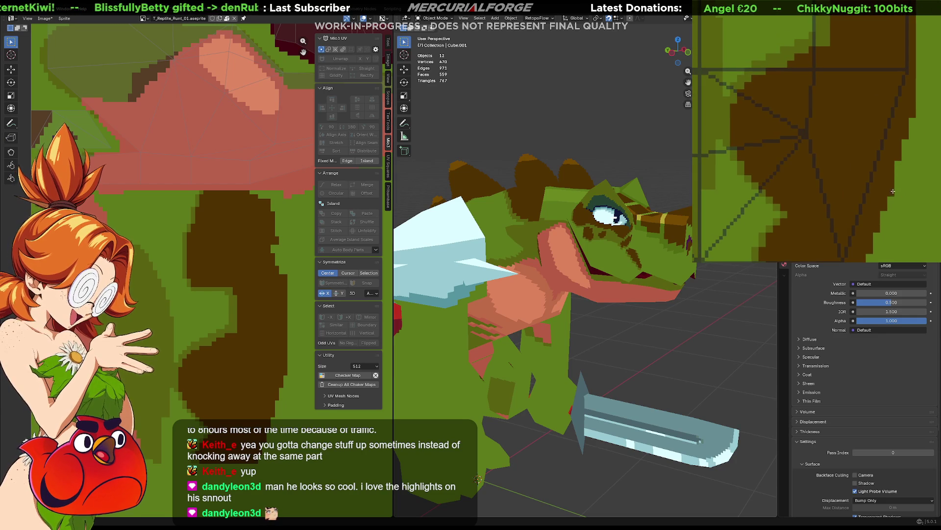
scroll(888, 190, "down", 2)
scroll(889, 191, "down", 1)
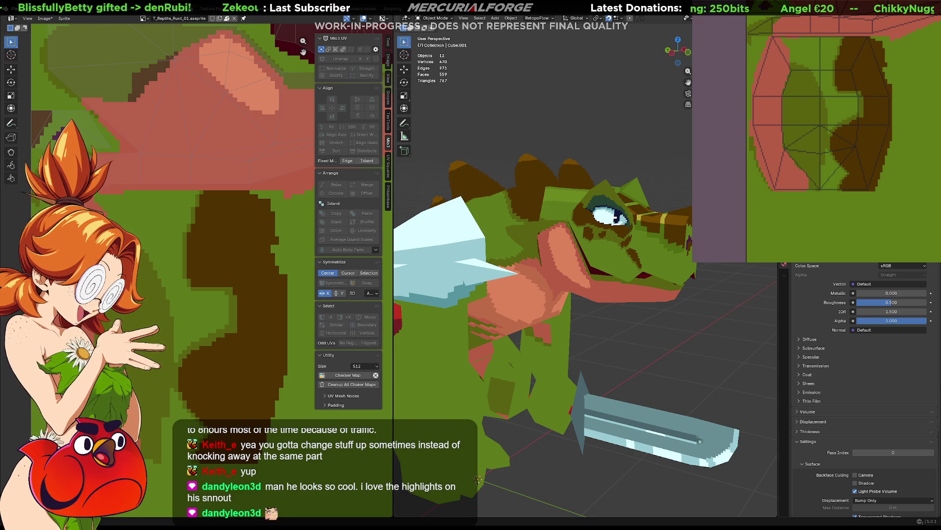
mouse_move(891, 137)
middle_mouse_down()
mouse_move(861, 185)
mouse_move(862, 142)
middle_mouse_up()
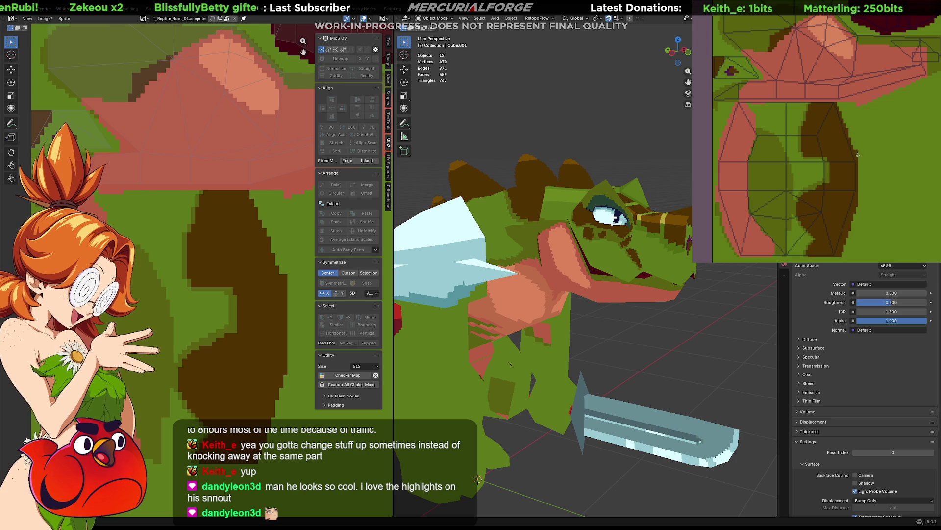
scroll(886, 115, "down", 3)
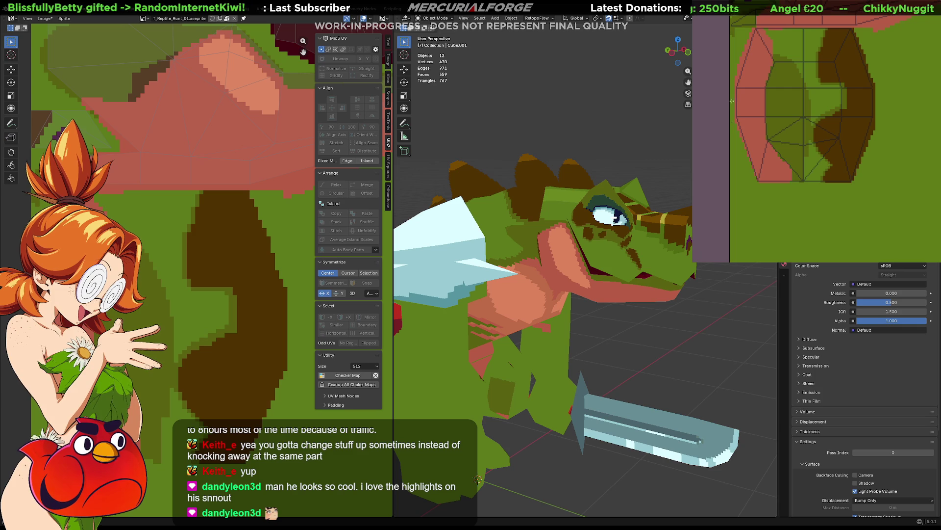
scroll(743, 96, "up", 3)
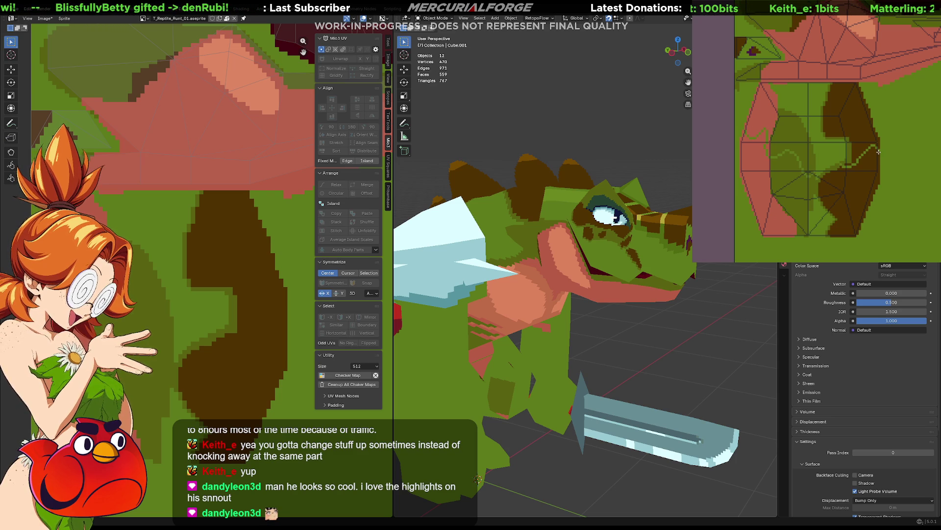
key("ctrl+z")
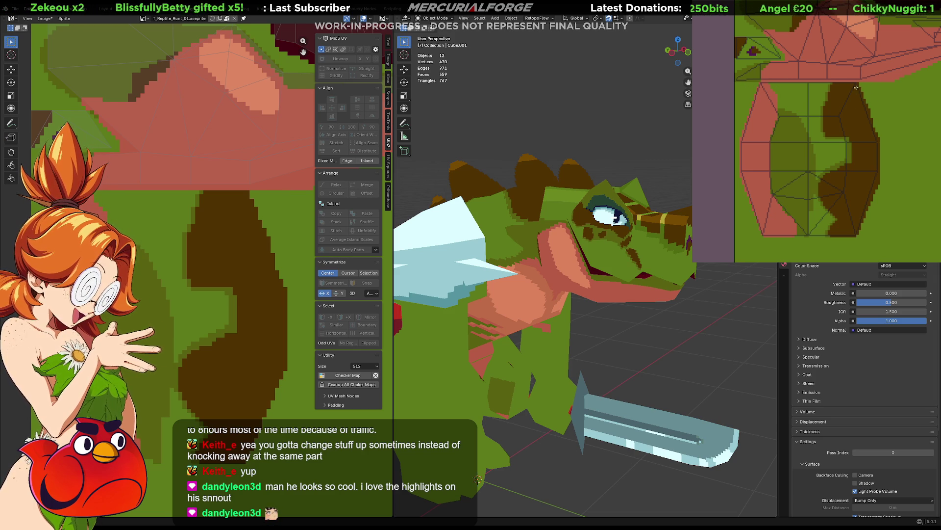
Step: Test a lighter brown stroke near the texture's left edge, then undo it
middle_click_drag(874, 106, 831, 138)
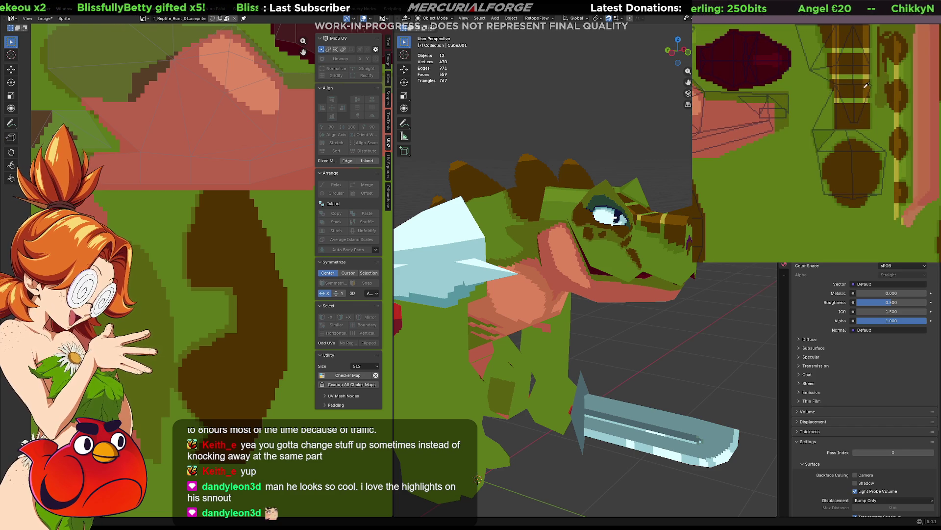
middle_click_drag(862, 90, 830, 91)
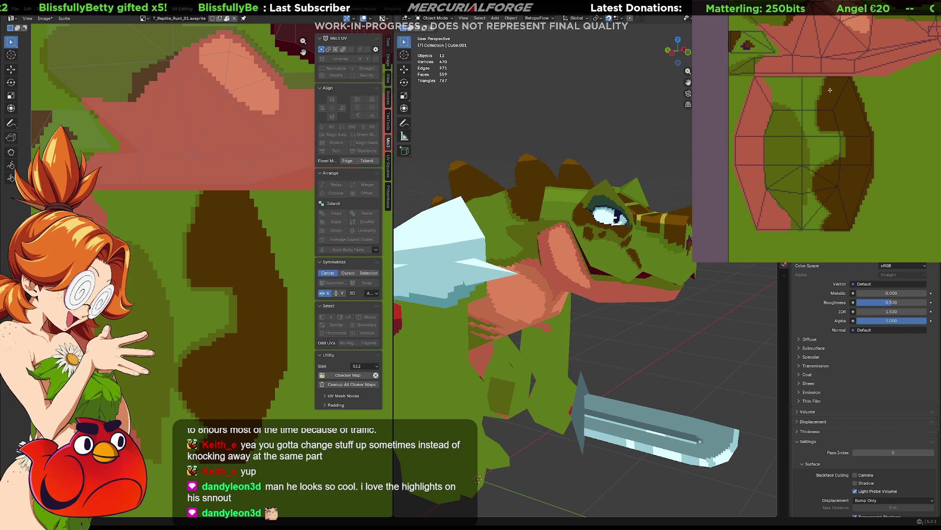
left_click_drag(836, 93, 843, 112)
key("ctrl+z")
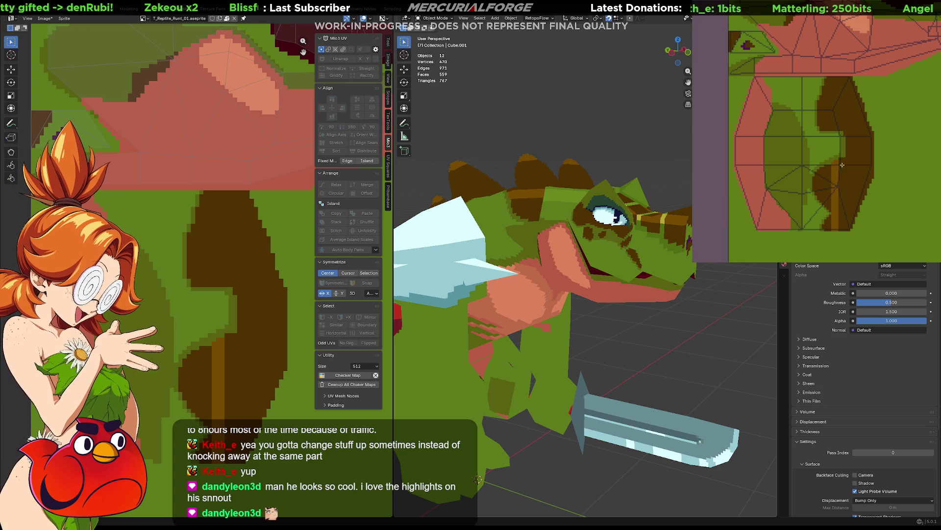
Step: Pan the texture view and orbit the model to inspect the restored dark-brown head region
middle_click_drag(887, 134, 796, 207)
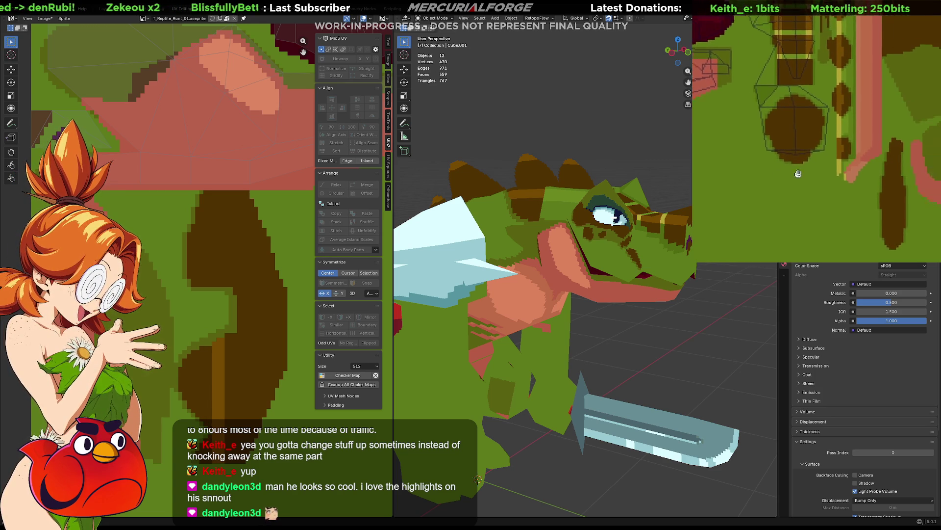
mouse_move(796, 206)
middle_mouse_down()
mouse_move(816, 181)
mouse_move(874, 158)
middle_mouse_up()
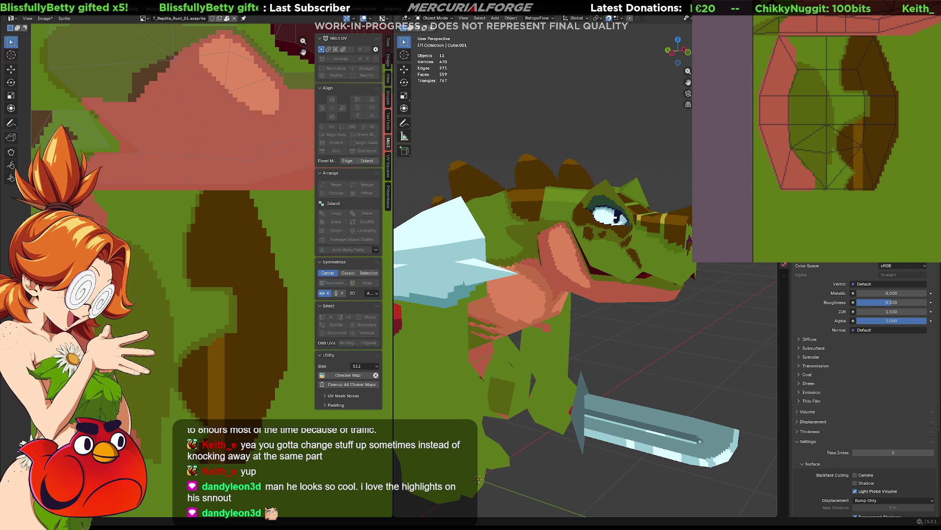
mouse_move(515, 220)
middle_mouse_down()
mouse_move(511, 193)
mouse_move(484, 187)
mouse_move(626, 171)
mouse_move(586, 231)
mouse_move(584, 174)
middle_mouse_up()
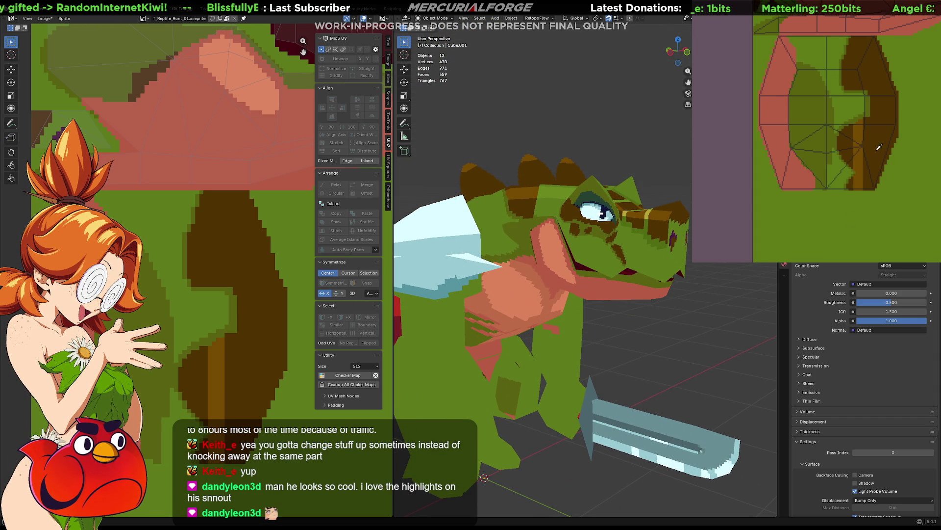
scroll(846, 162, "down", 5)
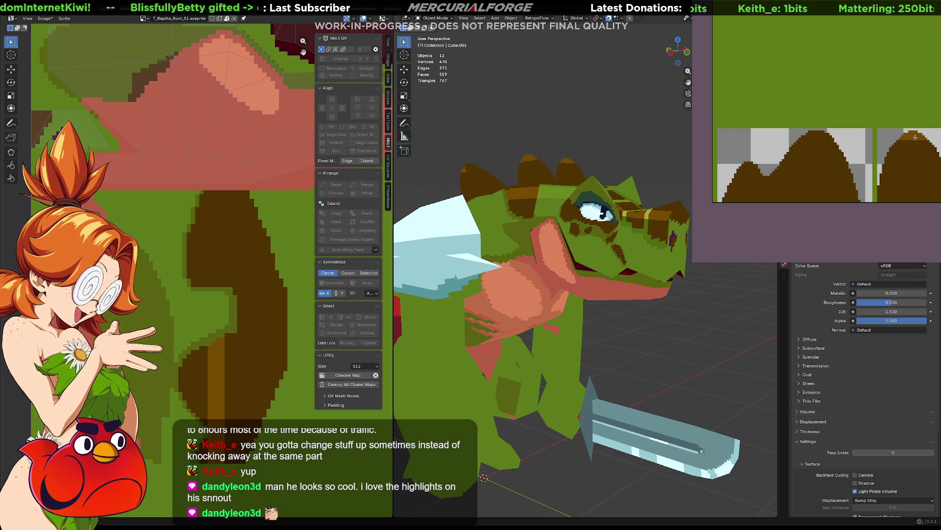
mouse_move(870, 120)
middle_mouse_down()
mouse_move(880, 205)
mouse_move(880, 145)
mouse_move(865, 146)
mouse_move(881, 152)
middle_mouse_up()
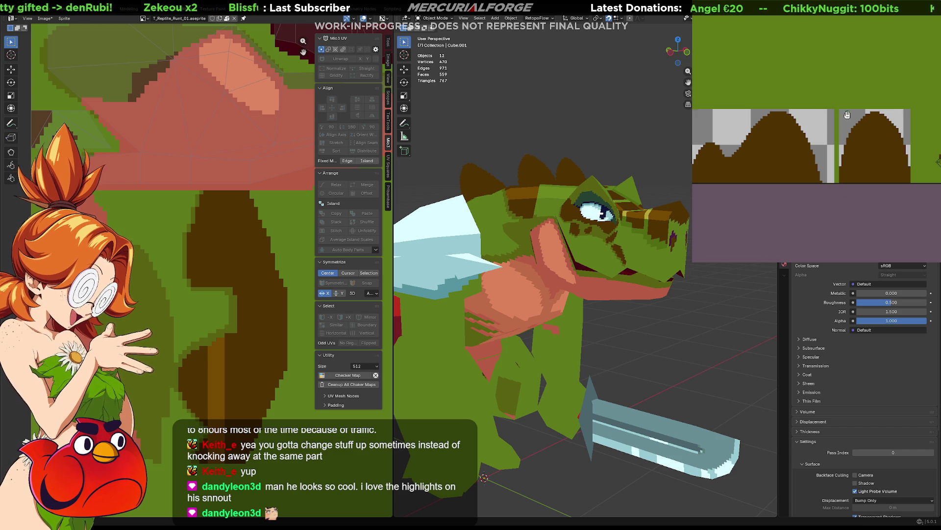
middle_click_drag(848, 115, 851, 170)
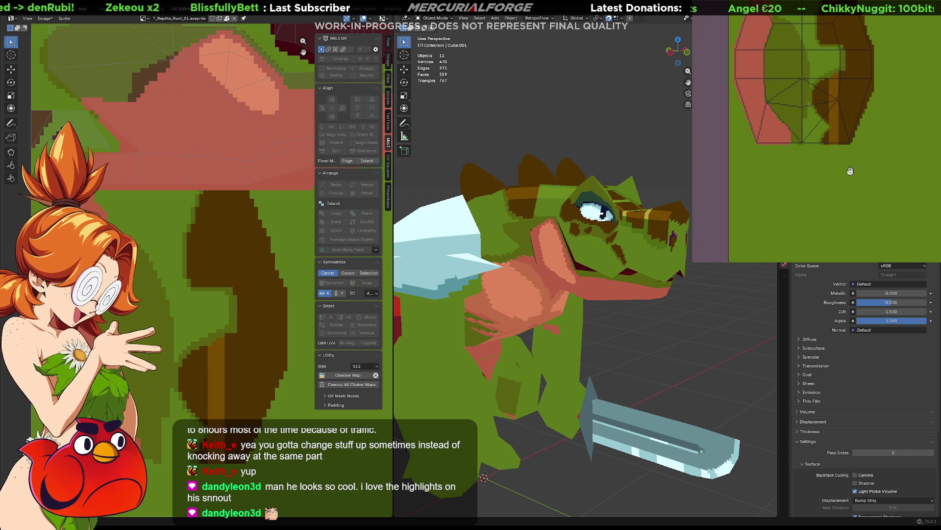
mouse_move(849, 176)
middle_mouse_down()
mouse_move(903, 104)
mouse_move(859, 212)
mouse_move(847, 158)
middle_mouse_up()
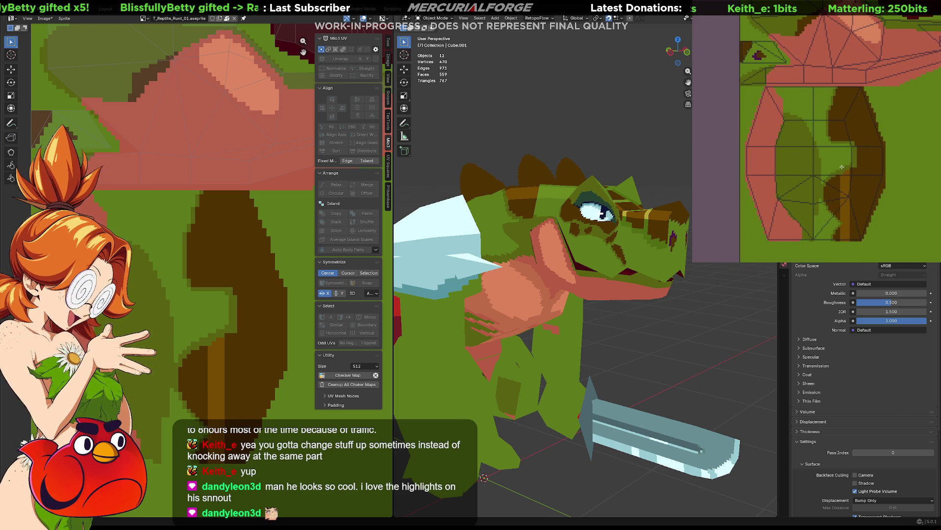
key("ctrl+z")
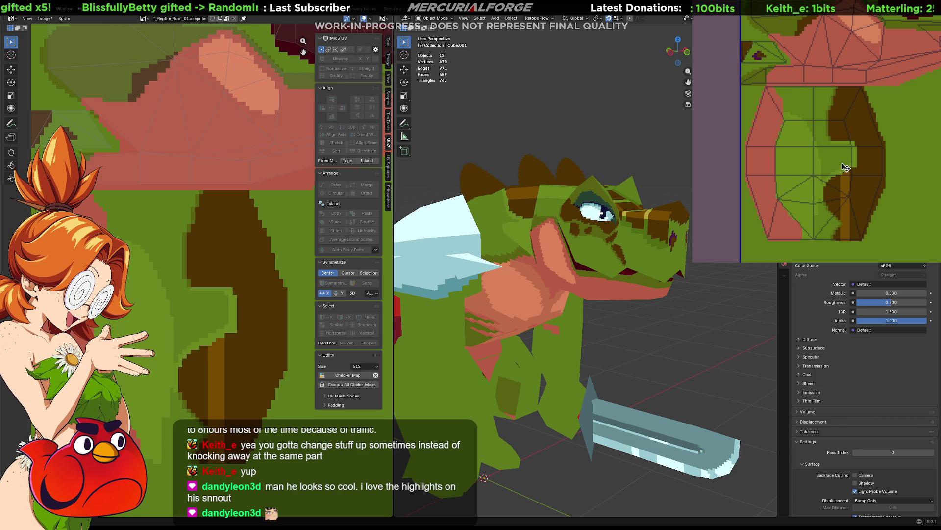
key("ctrl+y")
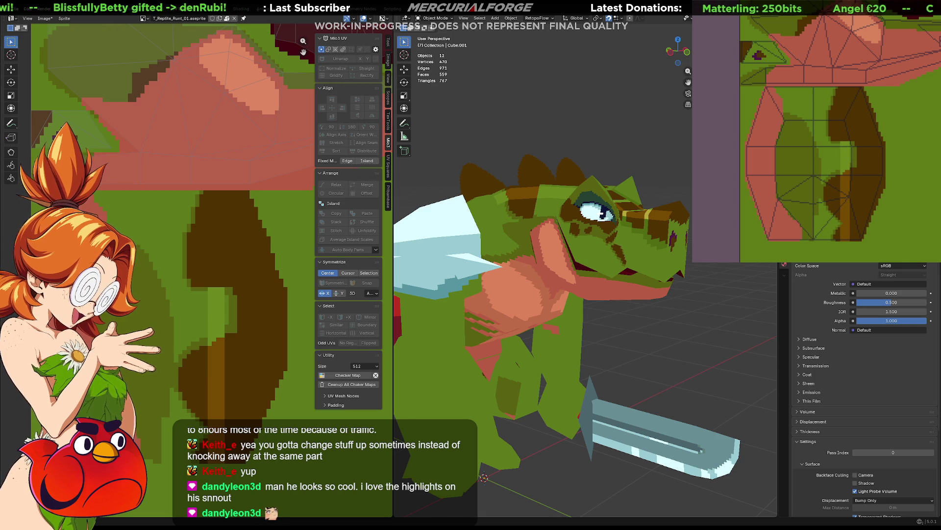
scroll(582, 272, "up", 2)
middle_click_drag(582, 273, 599, 258)
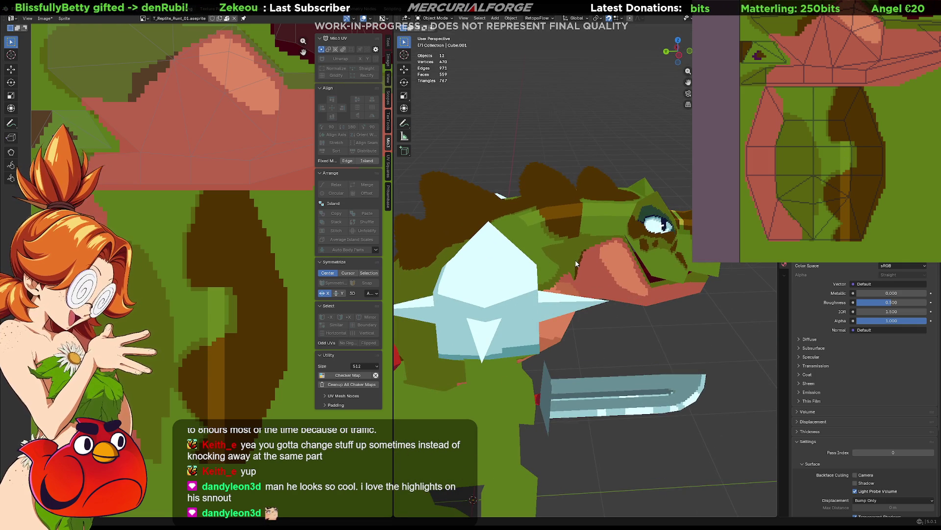
scroll(860, 152, "up", 2)
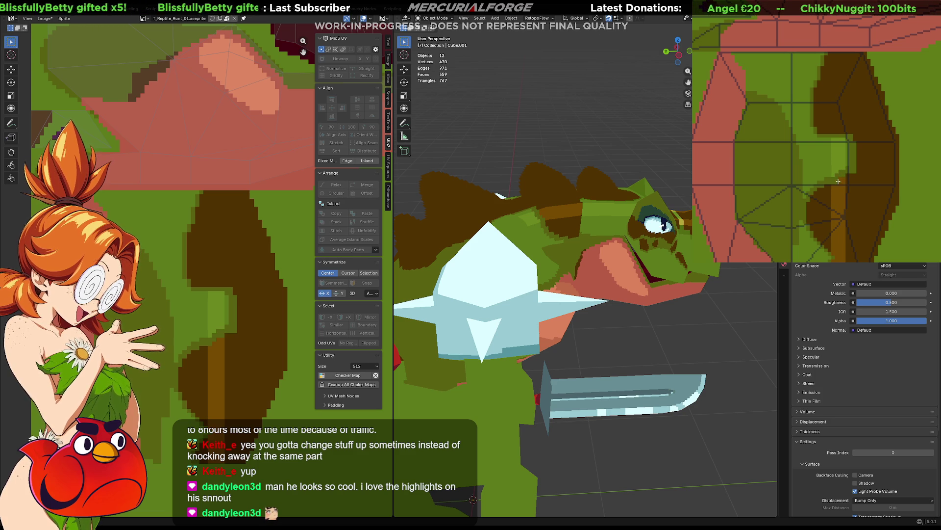
mouse_move(586, 223)
middle_mouse_down()
mouse_move(638, 227)
mouse_move(568, 223)
mouse_move(539, 210)
mouse_move(504, 240)
middle_mouse_up()
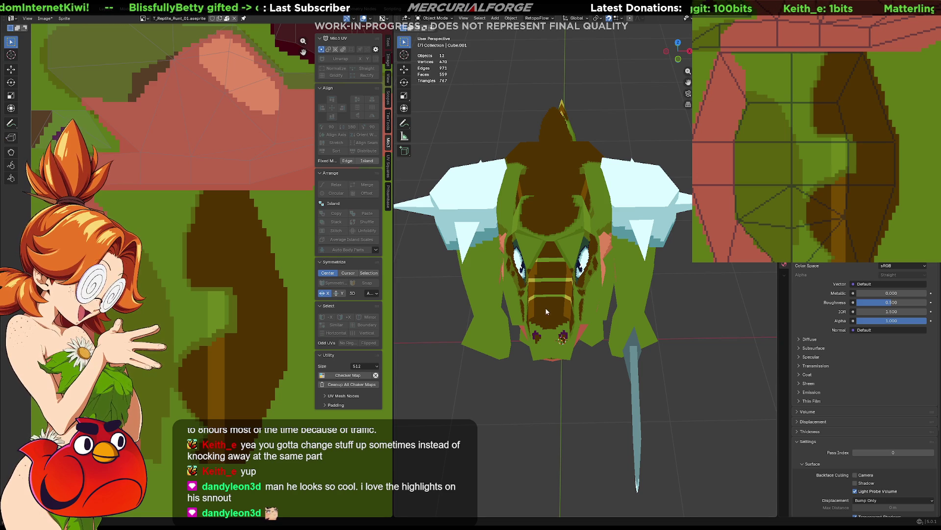
Step: Enter edit mode on the head and shift the striped snout island's centre edge horizontally onto a pixel column
key("Tab")
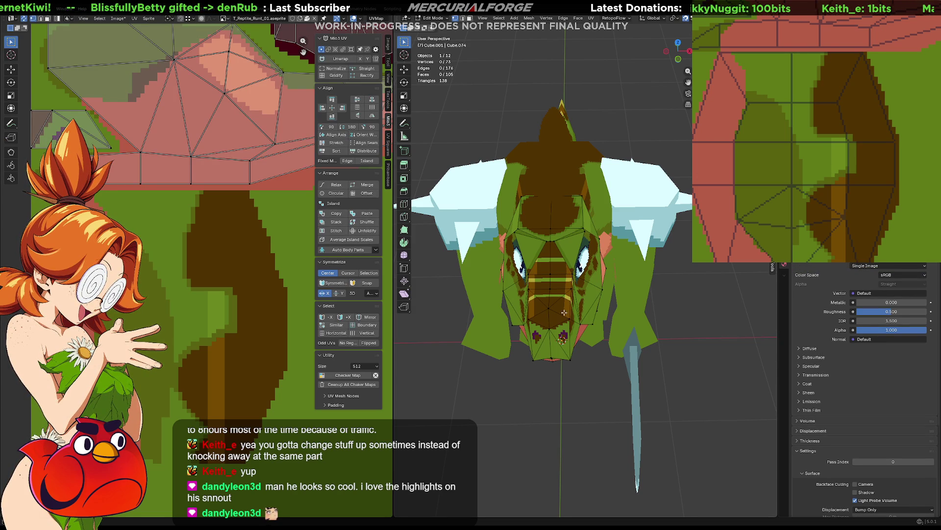
middle_click_drag(221, 221, 205, 242)
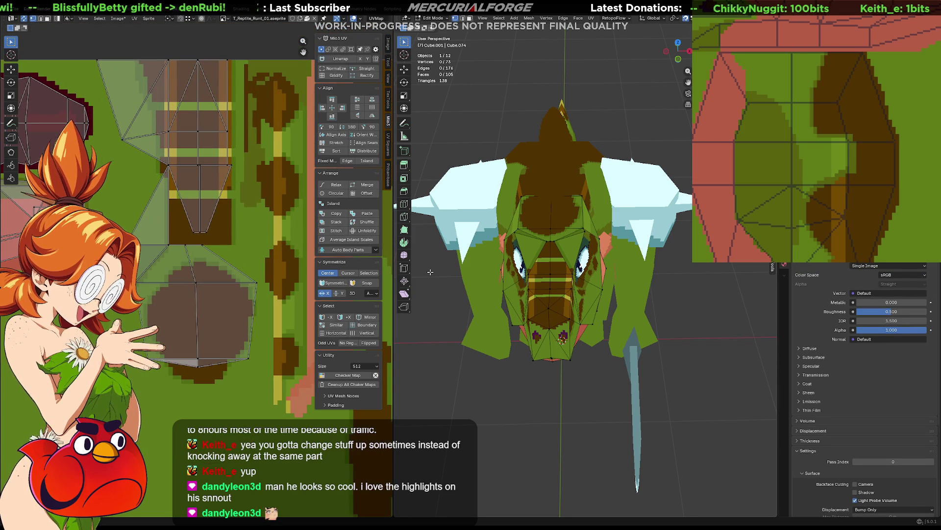
scroll(220, 244, "up", 2)
scroll(243, 247, "up", 1)
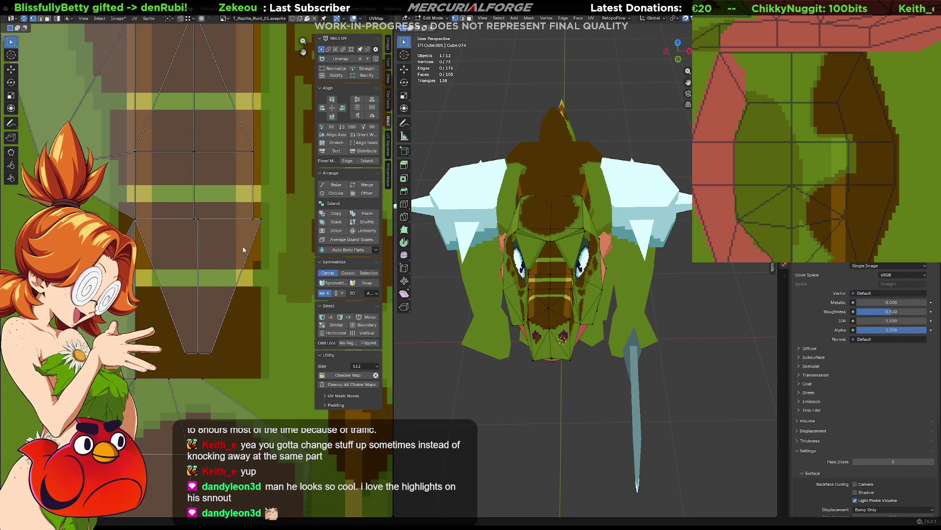
scroll(243, 250, "up", 1)
left_click_drag(221, 219, 195, 381)
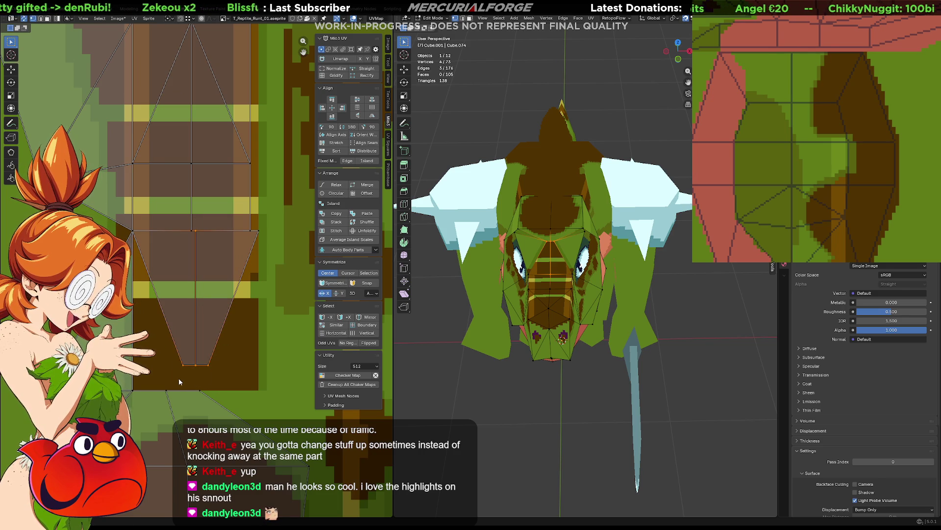
key("g")
key("x")
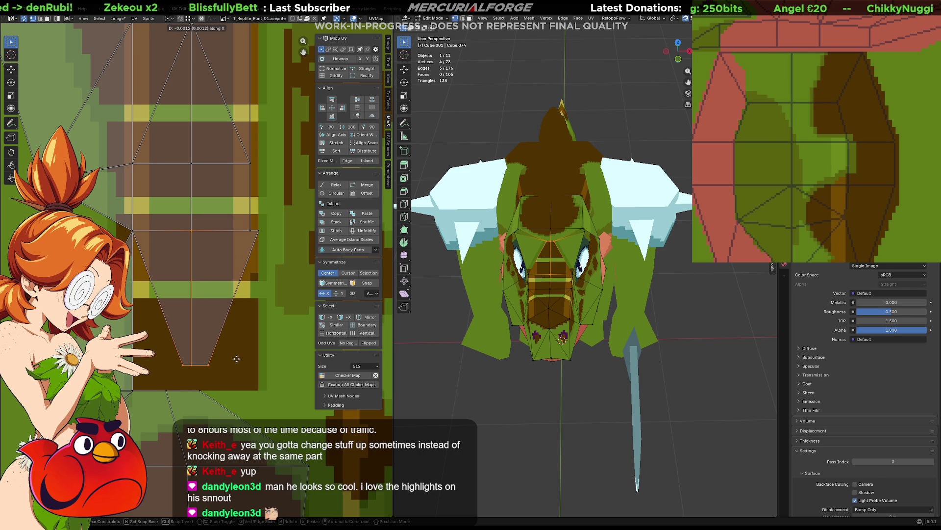
left_click(236, 359)
Step: Shift the right UV vertex and the island's right-edge vertices horizontally onto the pixel columns
key("g")
key("x")
left_click(250, 232)
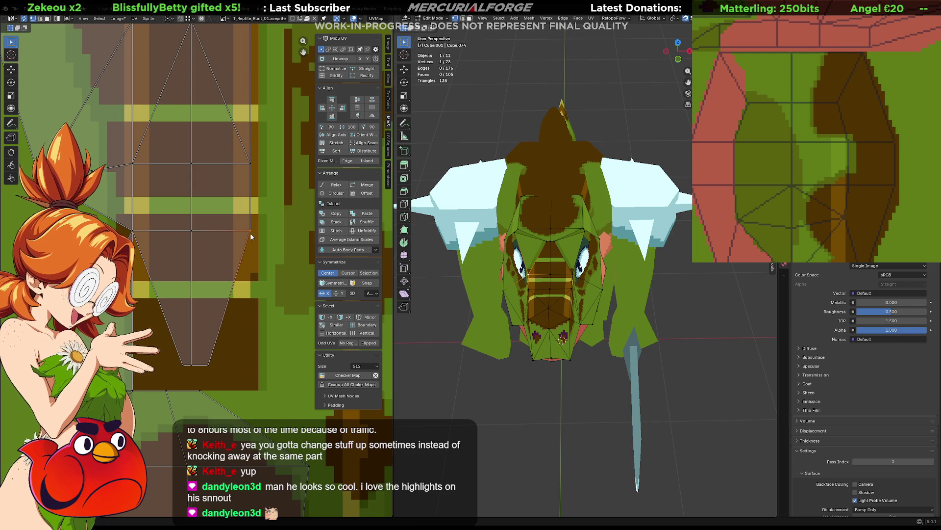
scroll(250, 233, "down", 1)
mouse_move(258, 249)
left_mouse_down()
mouse_move(222, 76)
mouse_move(192, 359)
mouse_move(205, 350)
mouse_move(187, 184)
left_mouse_up()
key("g")
key("x")
left_click(226, 66)
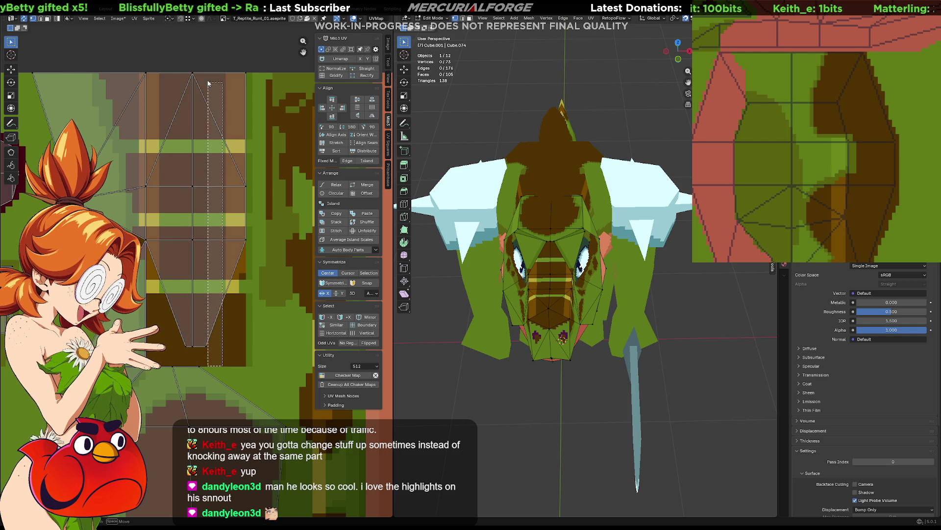
left_click_drag(195, 357, 200, 48)
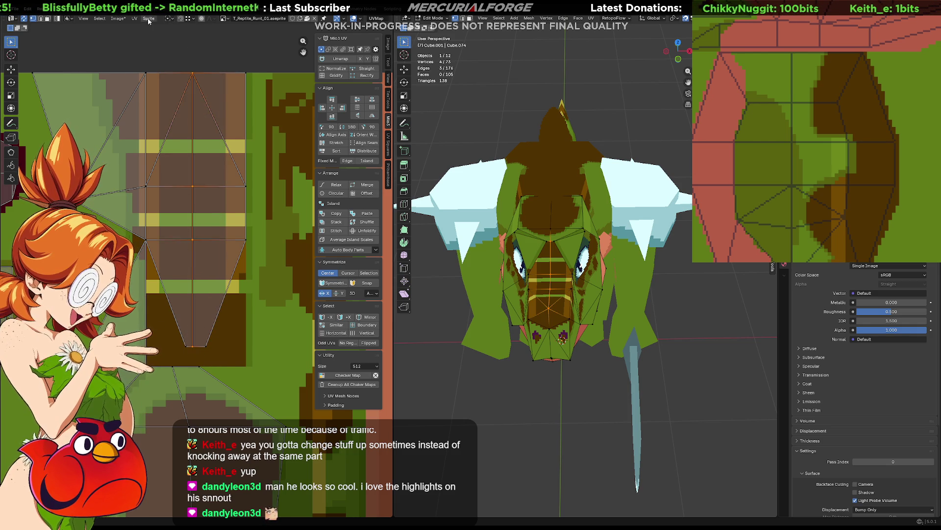
Step: Check the UV Round to Pixels options and nudge the central UV column horizontally
left_click(134, 19)
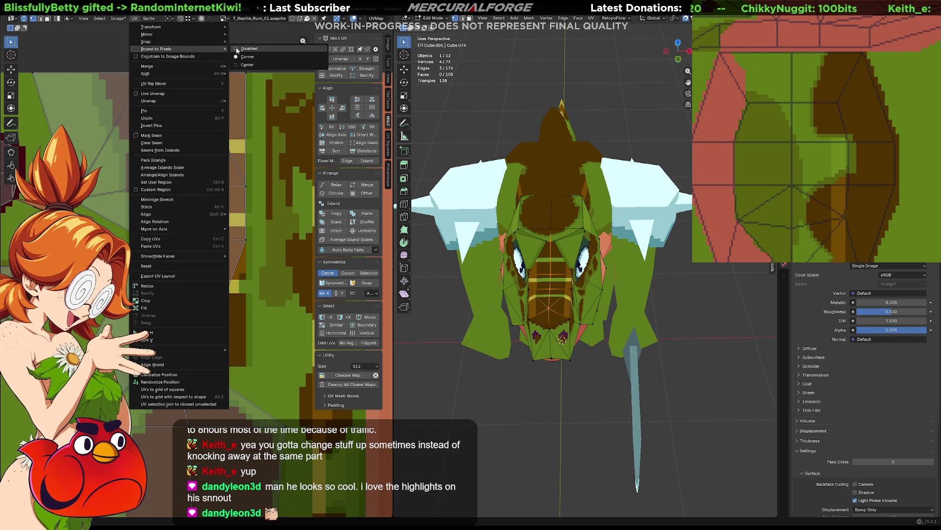
left_click(250, 48)
key("g")
key("x")
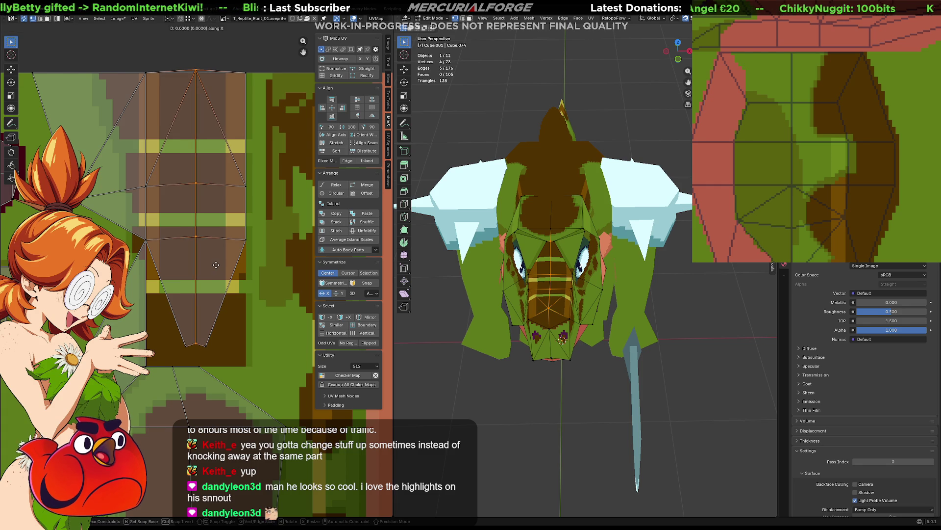
left_click(215, 273)
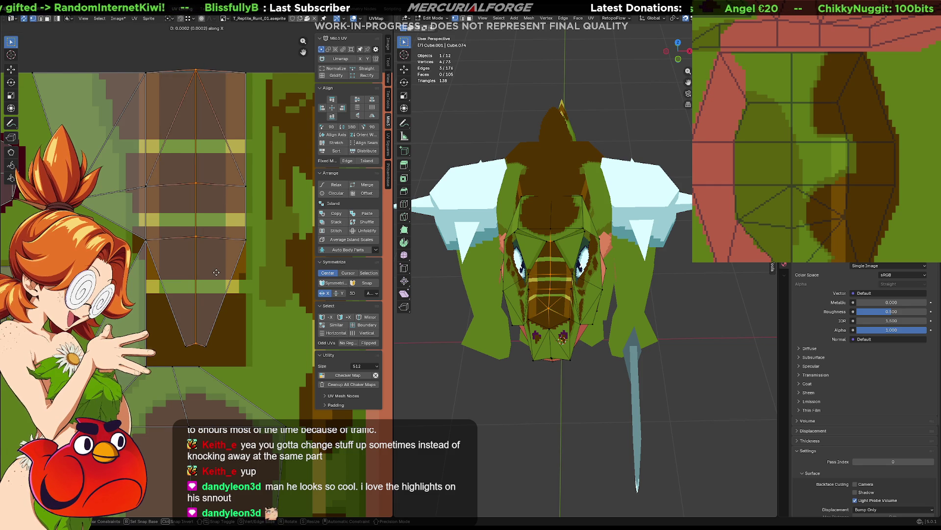
left_click(135, 19)
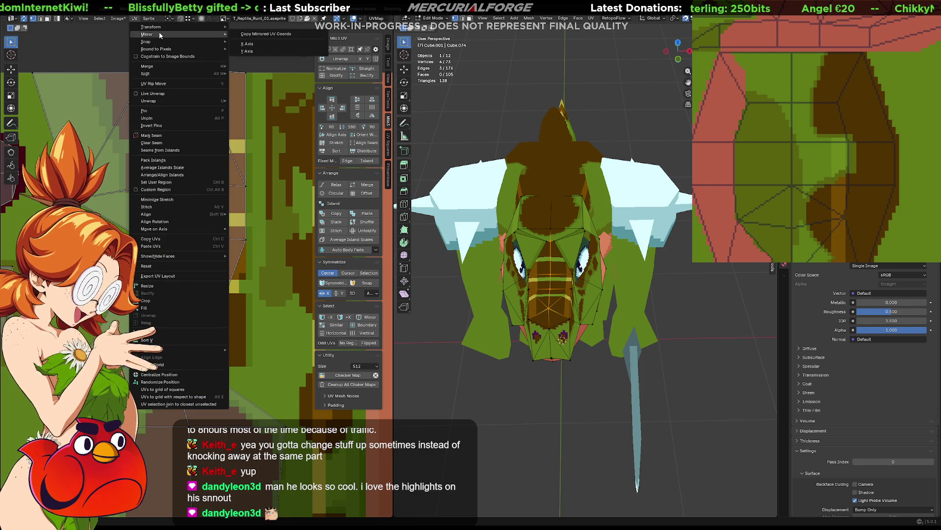
mouse_move(165, 48)
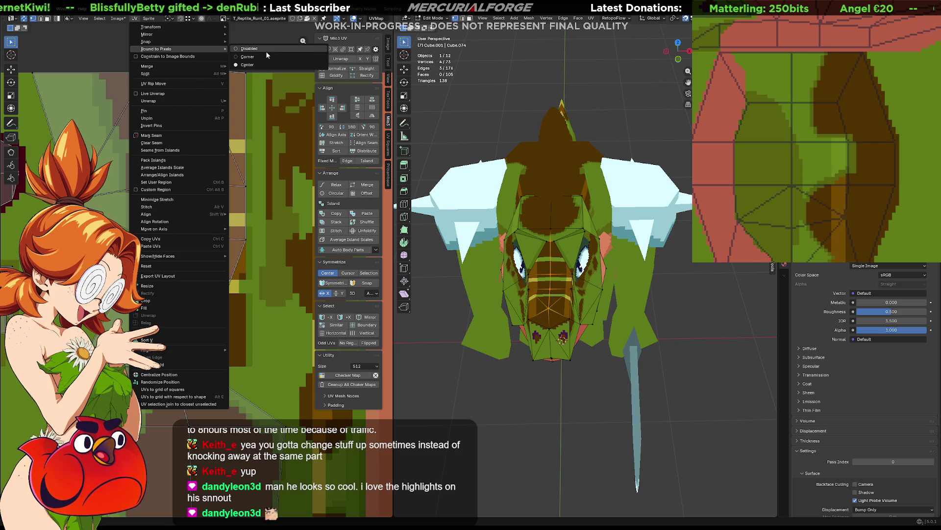
left_click(261, 54)
Step: Move the snout island's centre edge loop further left along X
left_click(214, 169)
left_click_drag(208, 45, 186, 350)
key("g")
left_click(187, 346)
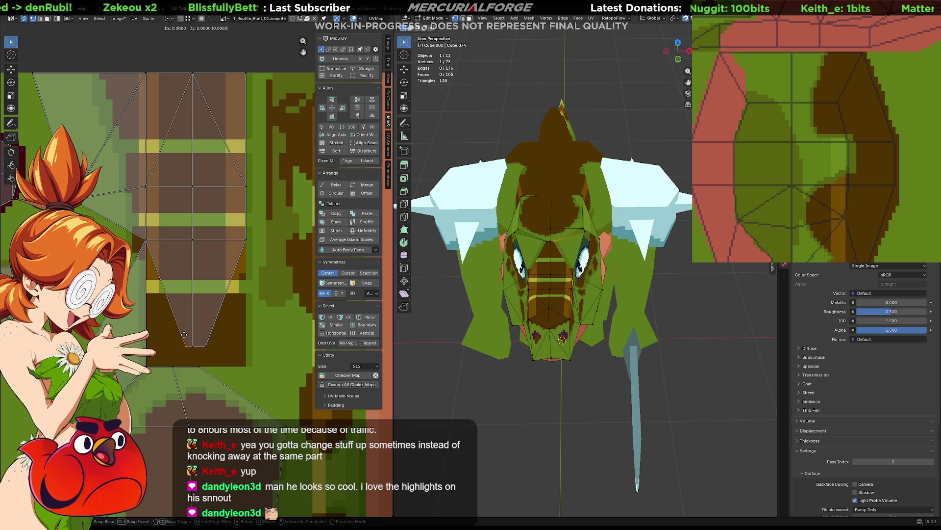
key("g")
key("x")
left_click(177, 335)
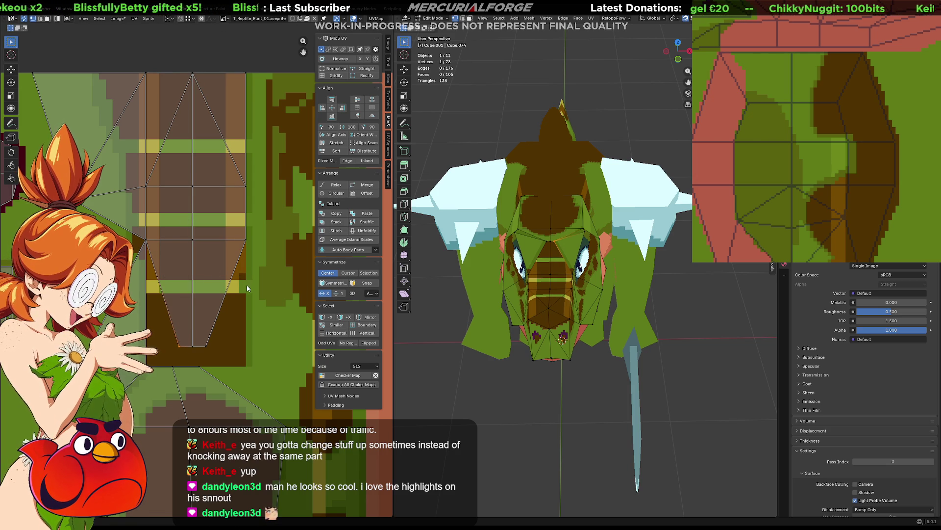
Step: Reload the texture image (Alt+R) and shift the right UV column horizontally into place
key("alt+r")
left_click_drag(256, 288, 248, 43)
key("g")
key("x")
left_click(237, 45)
scroll(559, 294, "up", 2)
scroll(560, 295, "up", 2)
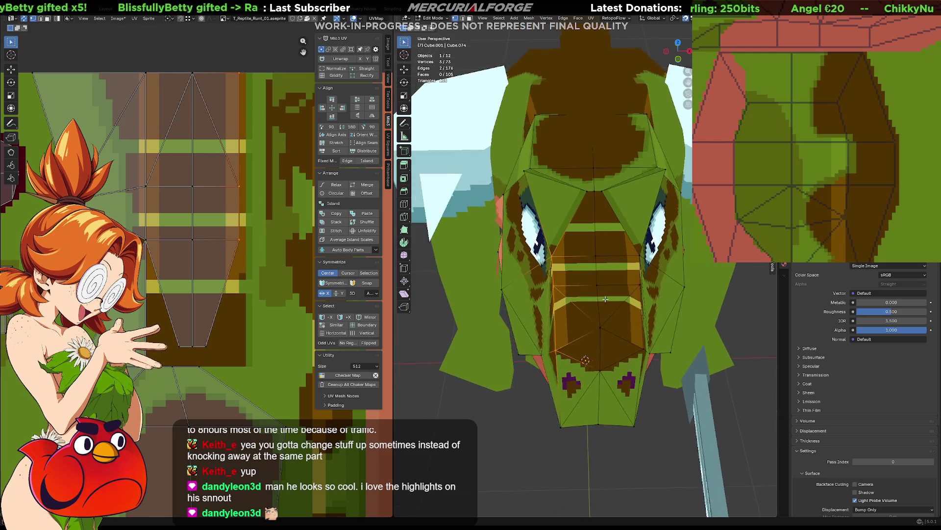
scroll(560, 294, "up", 2)
mouse_move(559, 294)
middle_mouse_down()
mouse_move(598, 333)
mouse_move(613, 263)
middle_mouse_up()
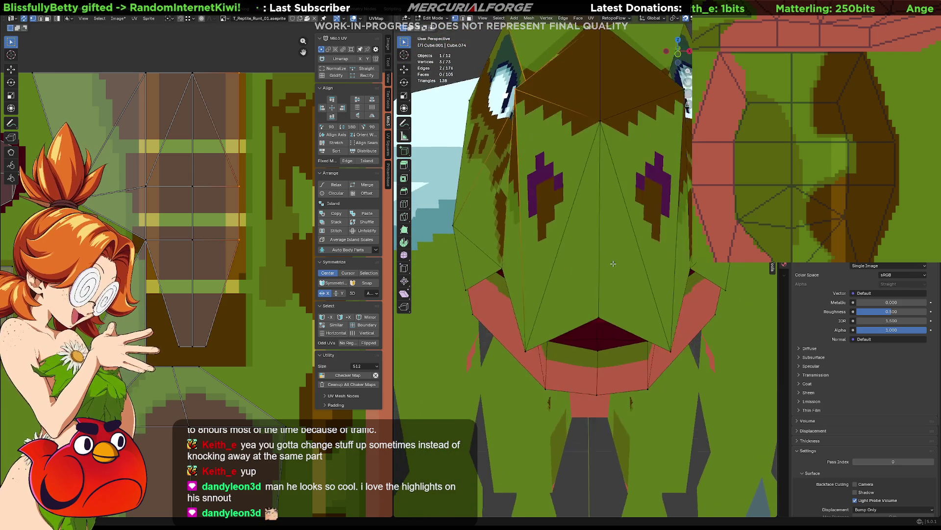
scroll(613, 263, "down", 3)
mouse_move(617, 258)
middle_mouse_down()
mouse_move(622, 273)
mouse_move(597, 317)
middle_mouse_up()
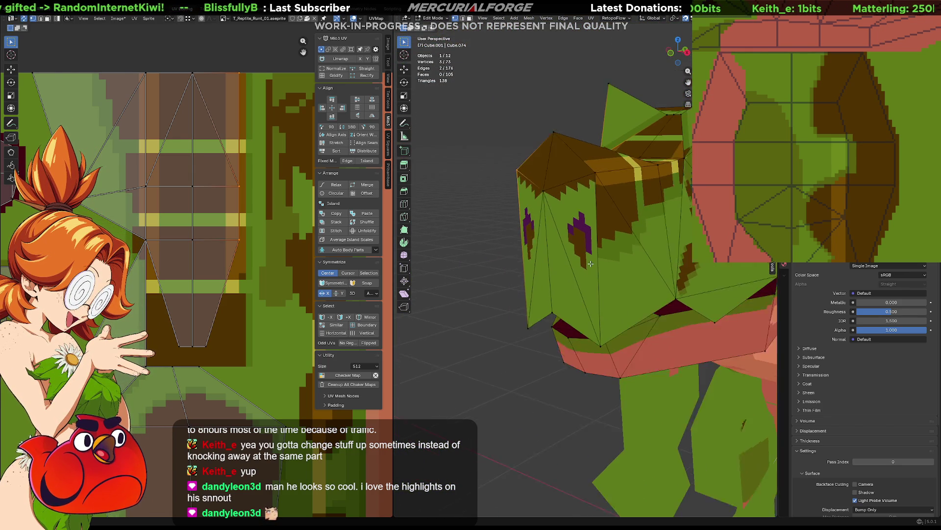
mouse_move(564, 328)
middle_mouse_down()
mouse_move(719, 305)
mouse_move(559, 316)
middle_mouse_up()
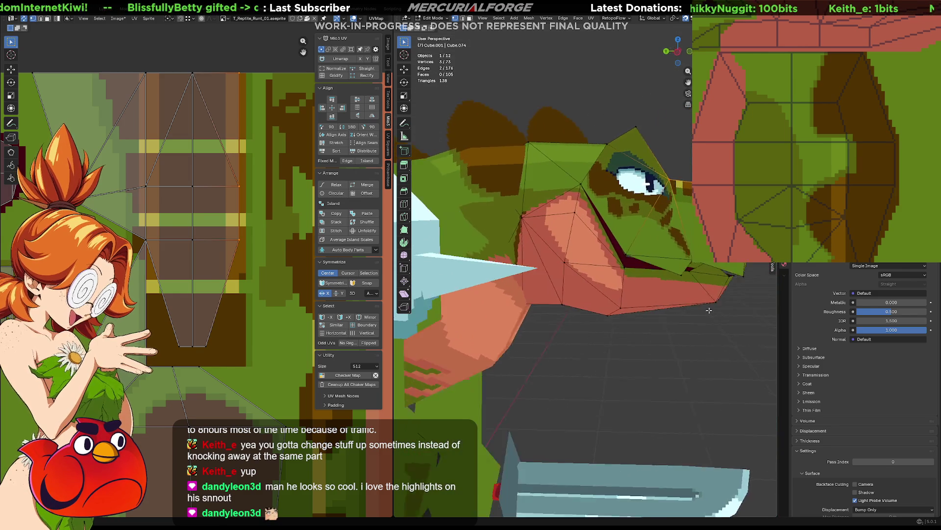
scroll(559, 316, "up", 2)
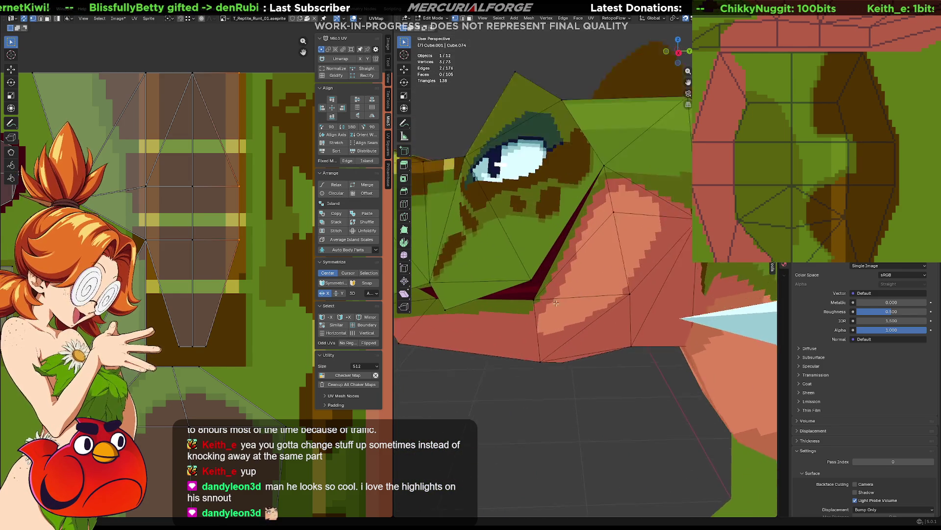
scroll(581, 328, "up", 2)
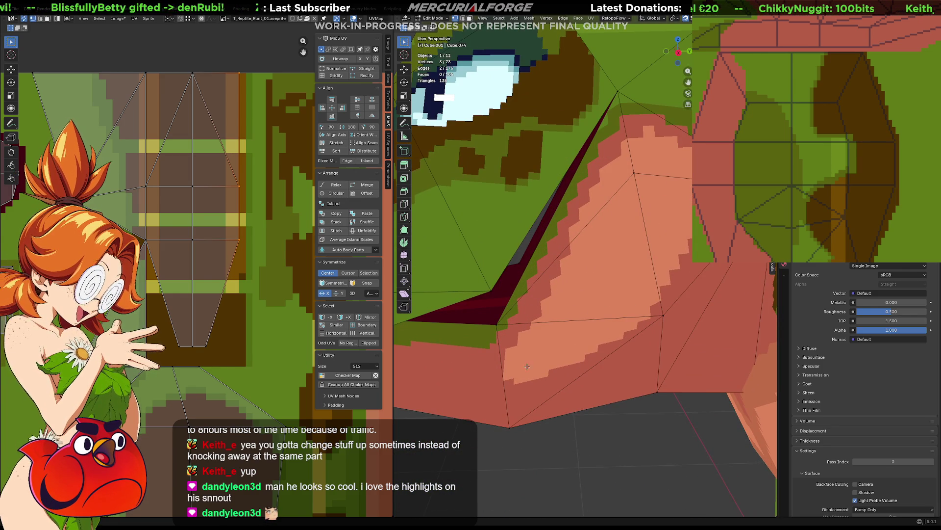
scroll(572, 301, "down", 4)
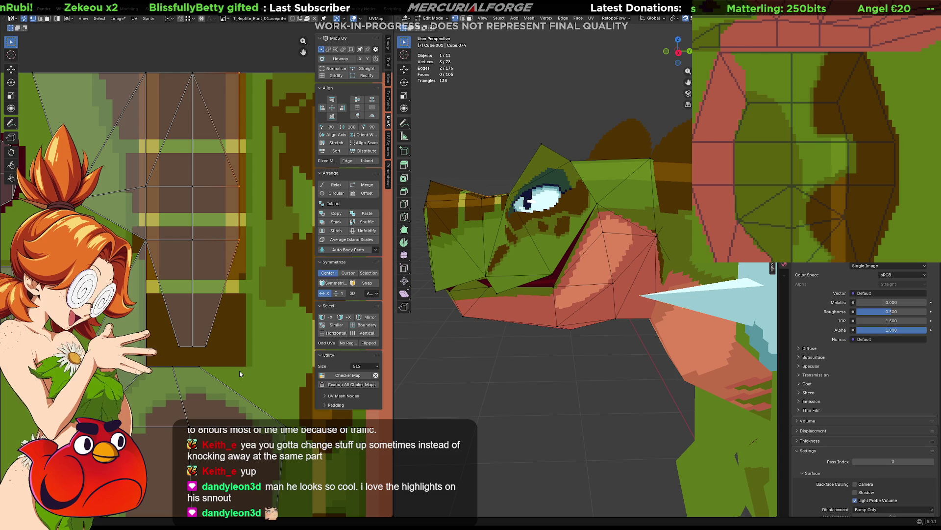
right_click(239, 353)
Step: Orbit both views to a close-up of the body and bring the brown oval texture area into view
key("Escape")
scroll(239, 314, "down", 2)
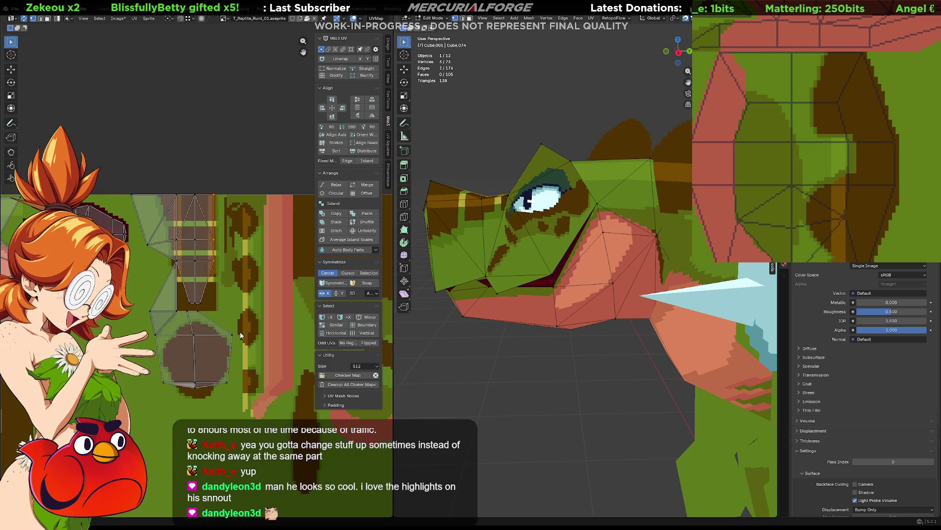
middle_click_drag(516, 331, 726, 326)
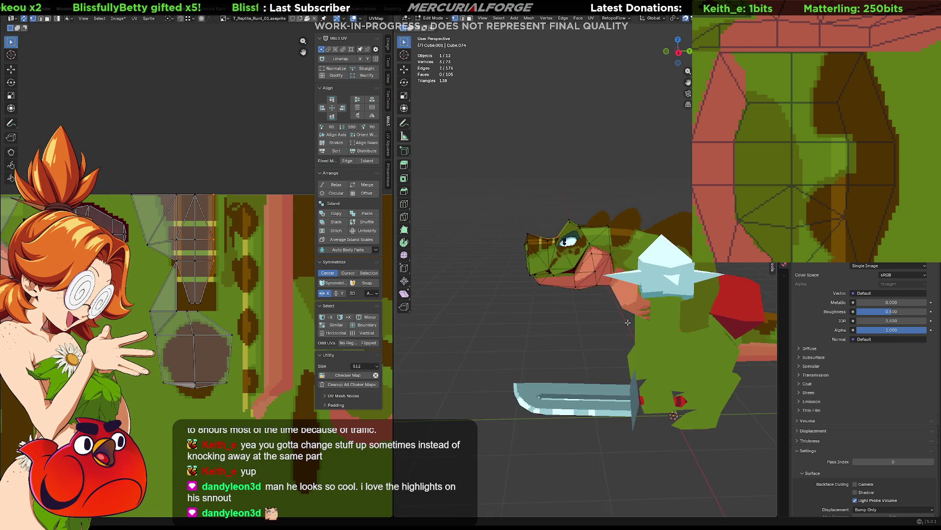
mouse_move(454, 302)
middle_mouse_down()
mouse_move(616, 299)
mouse_move(557, 288)
mouse_move(558, 367)
mouse_move(581, 327)
mouse_move(566, 418)
mouse_move(533, 400)
middle_mouse_up()
scroll(582, 326, "up", 2)
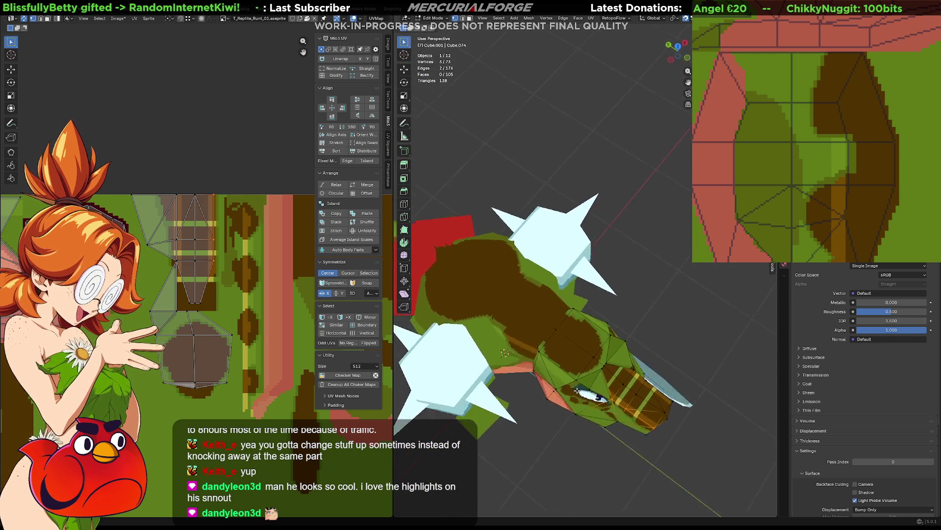
scroll(532, 400, "up", 2)
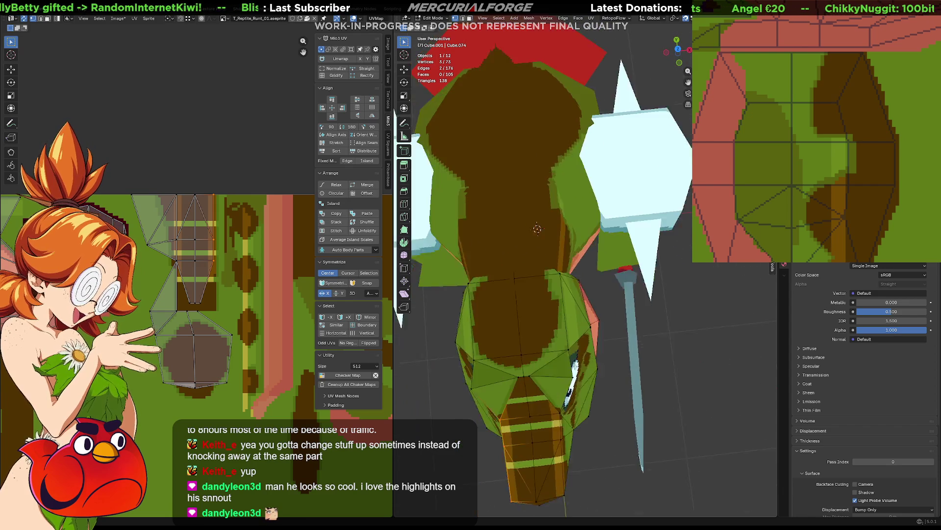
middle_click_drag(533, 401, 578, 311)
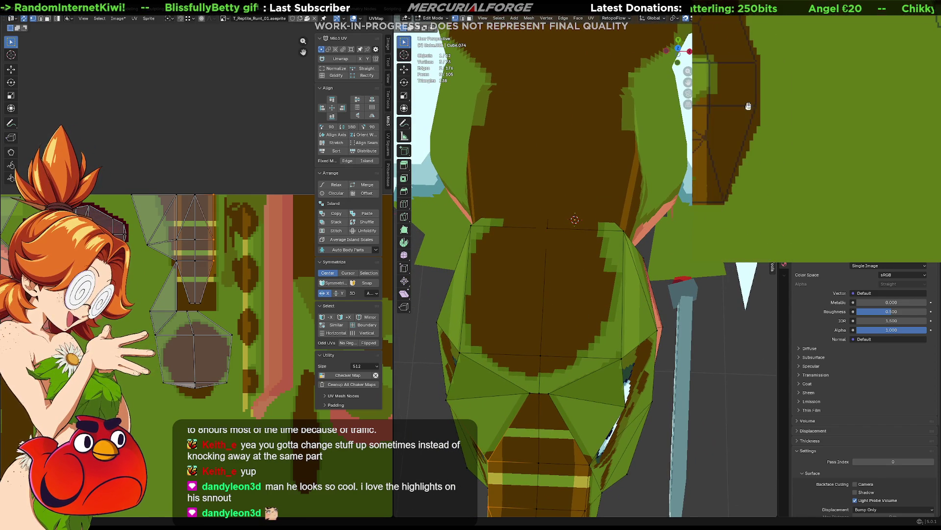
mouse_move(868, 147)
middle_mouse_down()
mouse_move(917, 91)
mouse_move(814, 136)
middle_mouse_up()
scroll(917, 91, "up", 2)
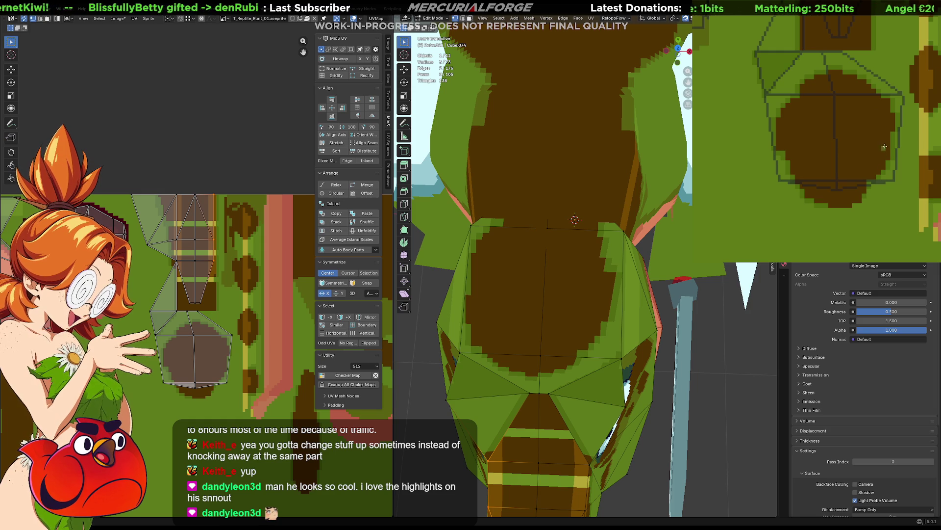
middle_click_drag(892, 139, 901, 152)
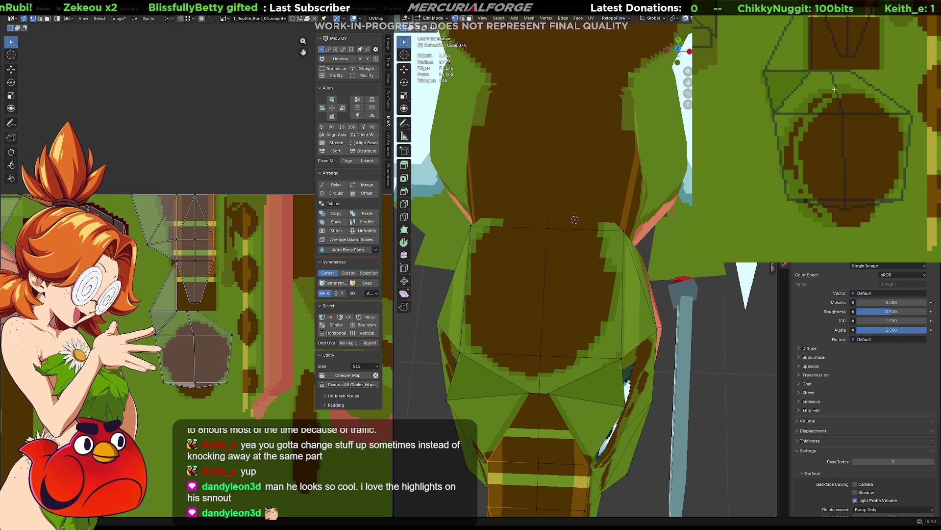
Step: Paint green over the brown oval's right, left and lower edges to slim it
key("ctrl+z")
mouse_move(881, 109)
left_mouse_down()
mouse_move(893, 122)
mouse_move(897, 165)
left_mouse_up()
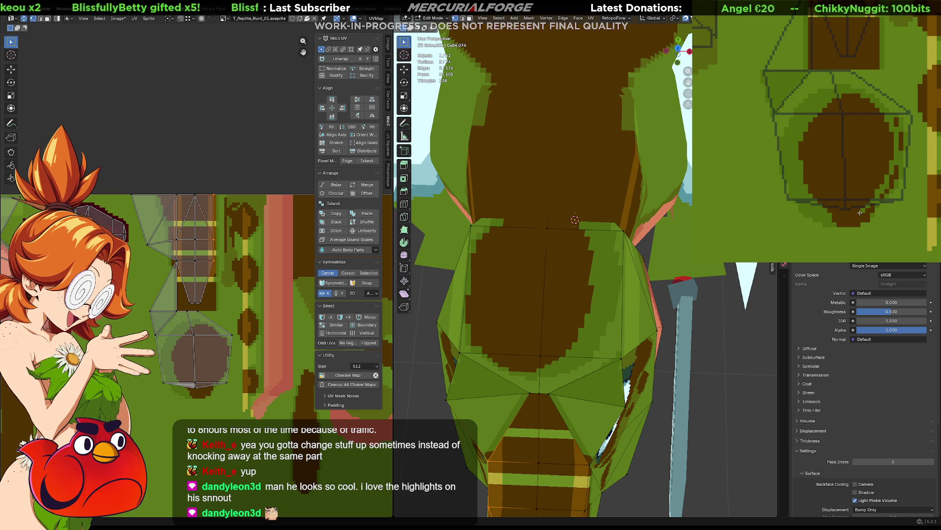
left_click(897, 119)
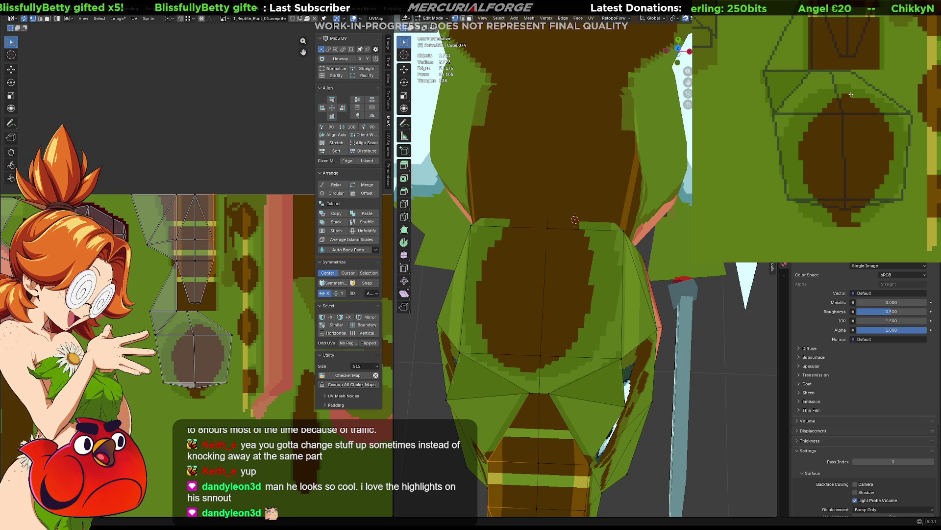
left_click_drag(887, 113, 885, 118)
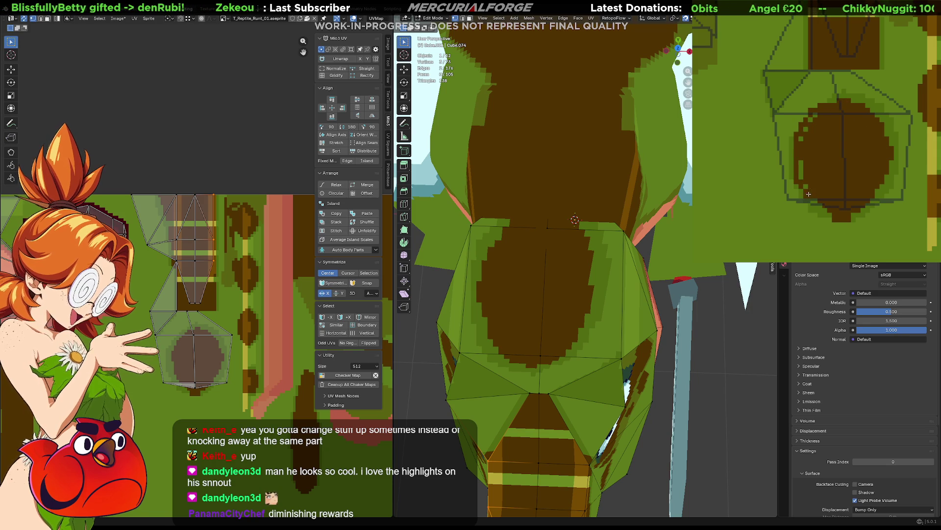
mouse_move(808, 193)
left_mouse_down()
mouse_move(836, 121)
mouse_move(823, 208)
left_mouse_up()
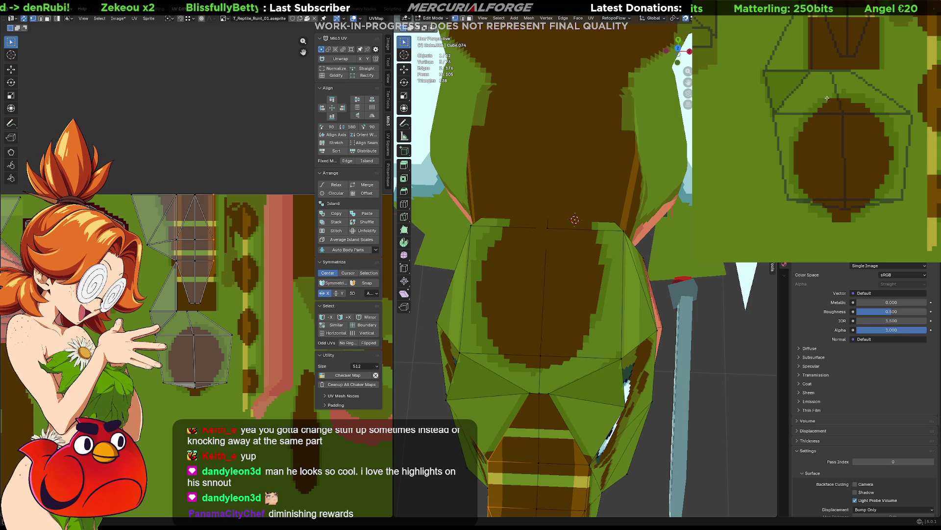
left_click_drag(809, 208, 839, 196)
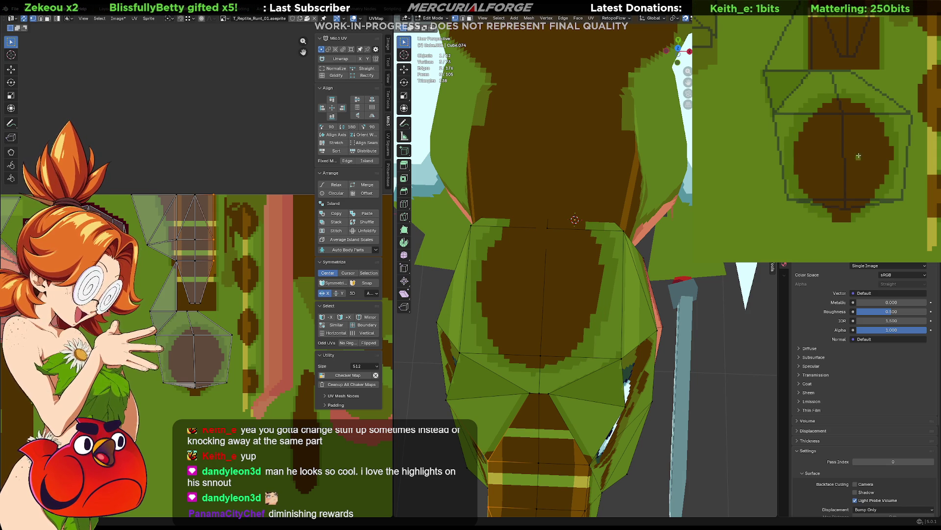
scroll(291, 280, "up", 3)
key("g")
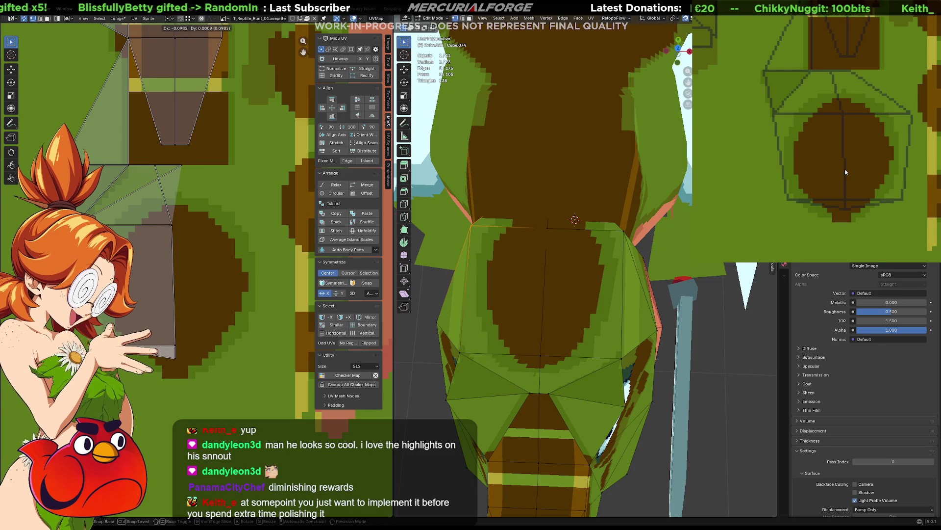
Step: Confirm the UV move and reposition the lower body UV face onto the brown belly pixels
left_click(165, 324)
left_click(163, 161)
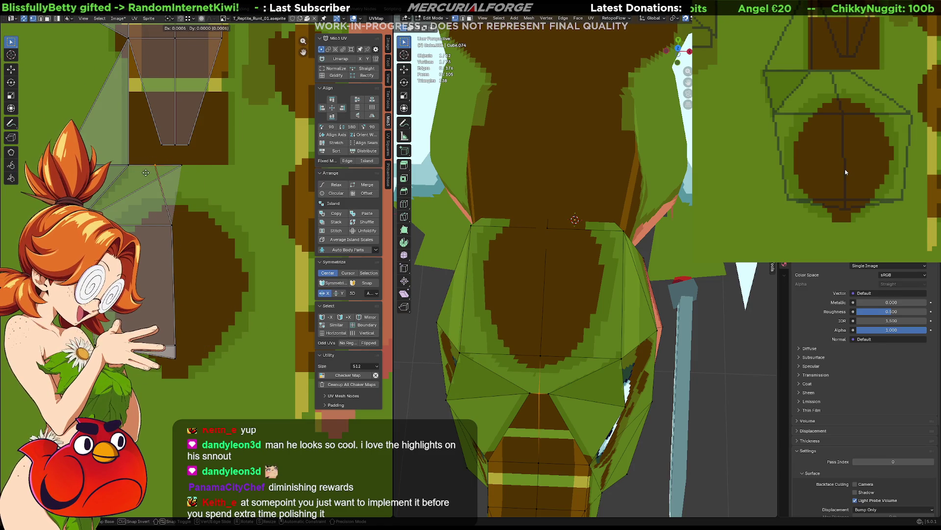
key("g")
left_click(183, 179)
left_click_drag(154, 178, 154, 177)
key("g")
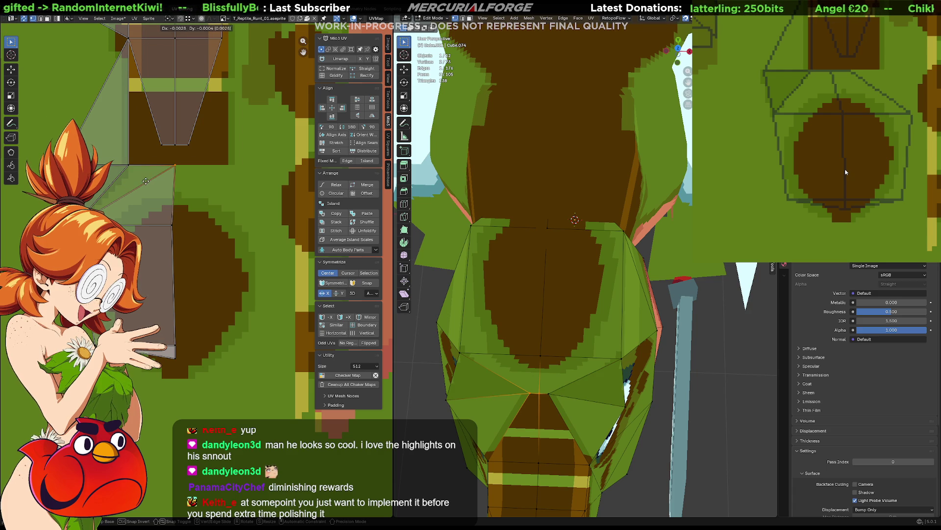
Step: Try moving the vertical centre edge and lower edge loops, cancelling to leave them unchanged
left_click(148, 182)
left_click_drag(187, 188, 137, 402)
key("g")
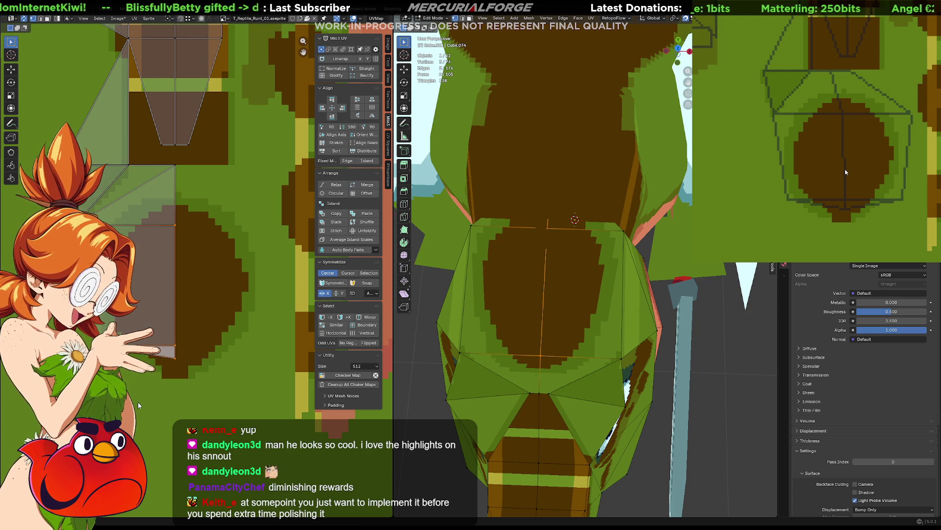
left_click(158, 355)
key("g")
key("Escape")
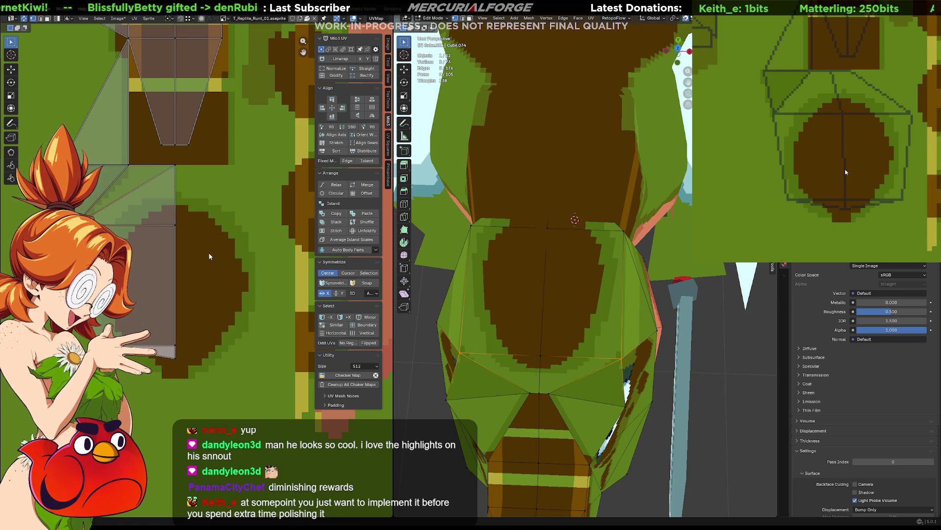
left_click(124, 305)
key("g")
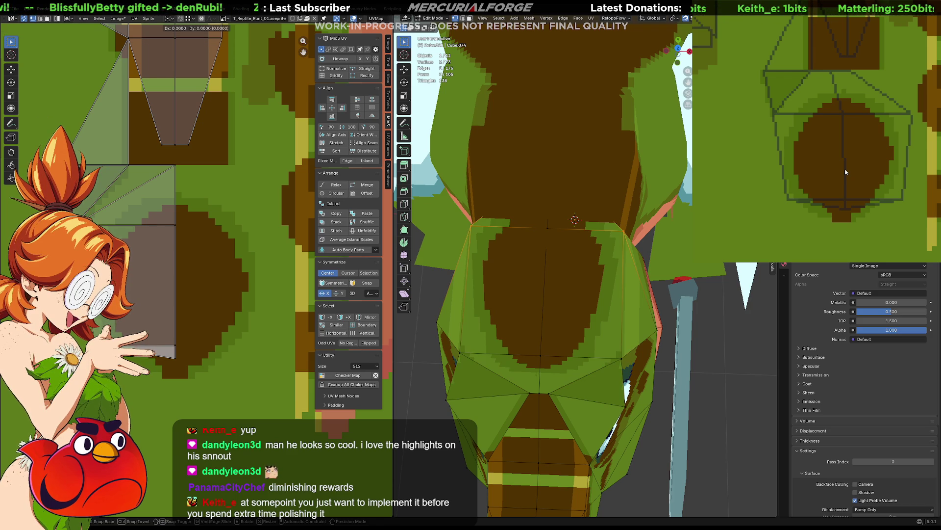
key("Escape")
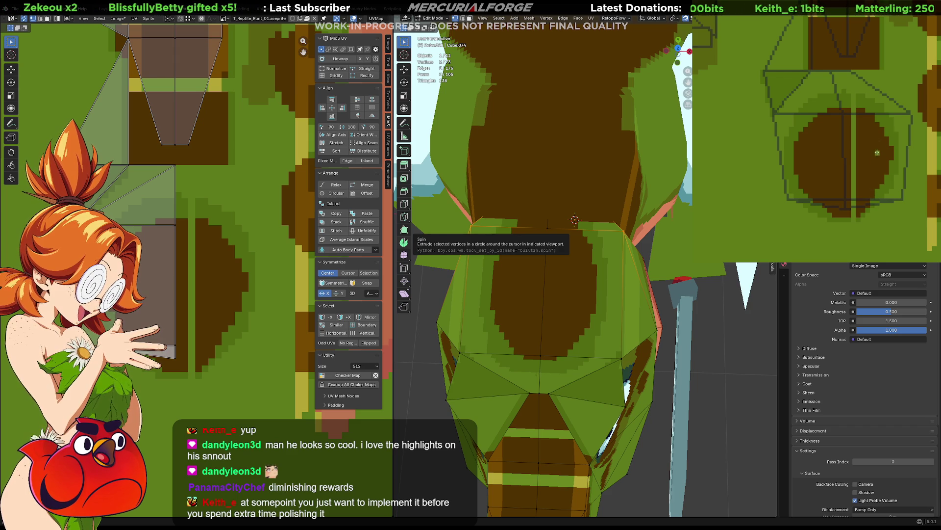
Step: Drag the vertical UV edge inside the brown oval to the left onto the pixel grid
left_click_drag(873, 187, 861, 218)
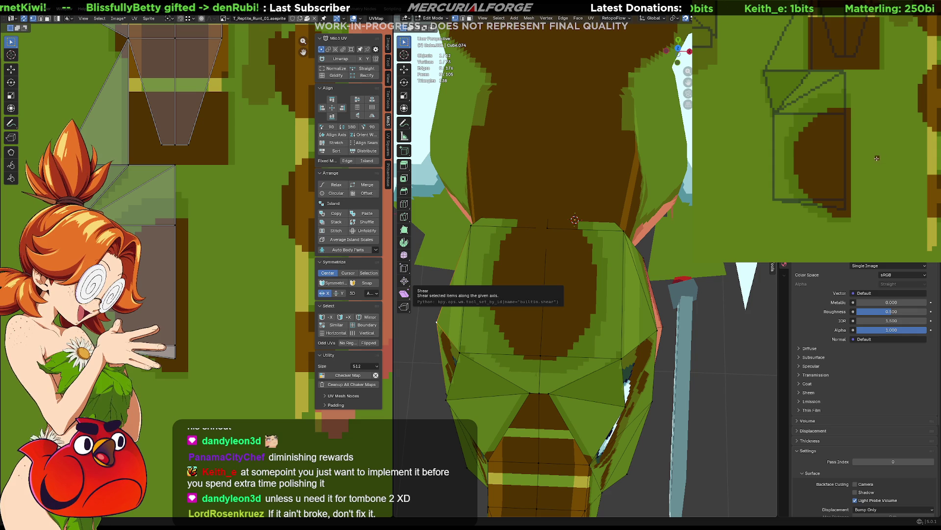
scroll(862, 159, "down", 1)
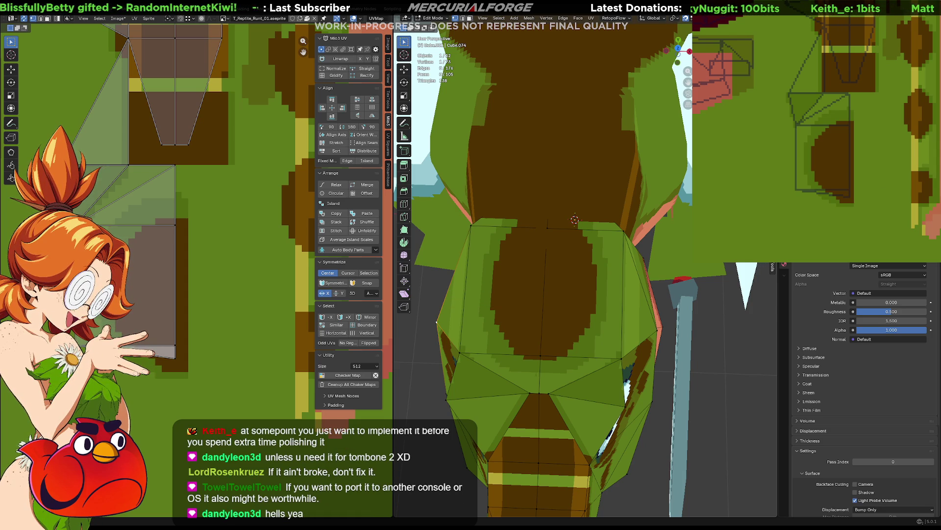
middle_click_drag(507, 228, 507, 228)
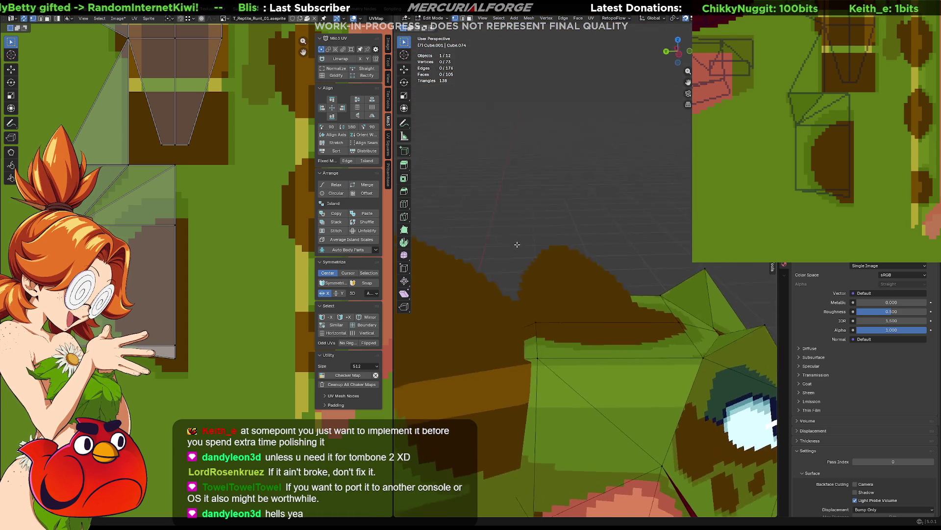
mouse_move(506, 229)
middle_mouse_down()
mouse_move(570, 230)
mouse_move(583, 273)
mouse_move(585, 260)
middle_mouse_up()
key("Tab")
key("Tab")
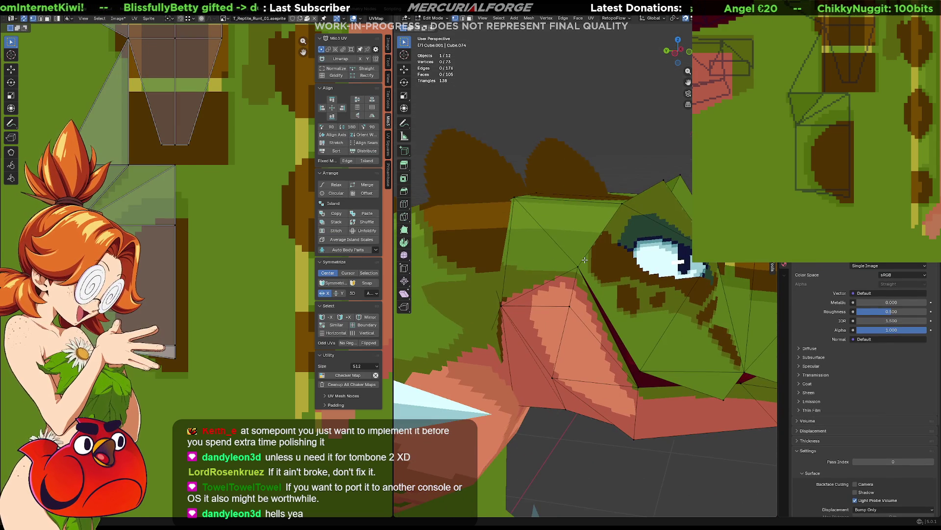
key("ctrl+l")
key("Tab")
key("Tab")
key("g")
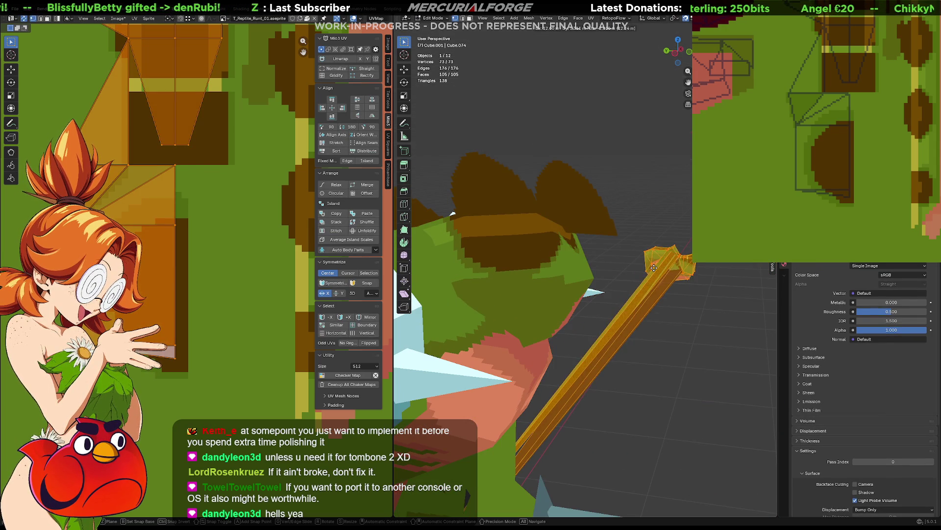
left_click(633, 303)
middle_click_drag(452, 215, 561, 229)
key("ctrl+z")
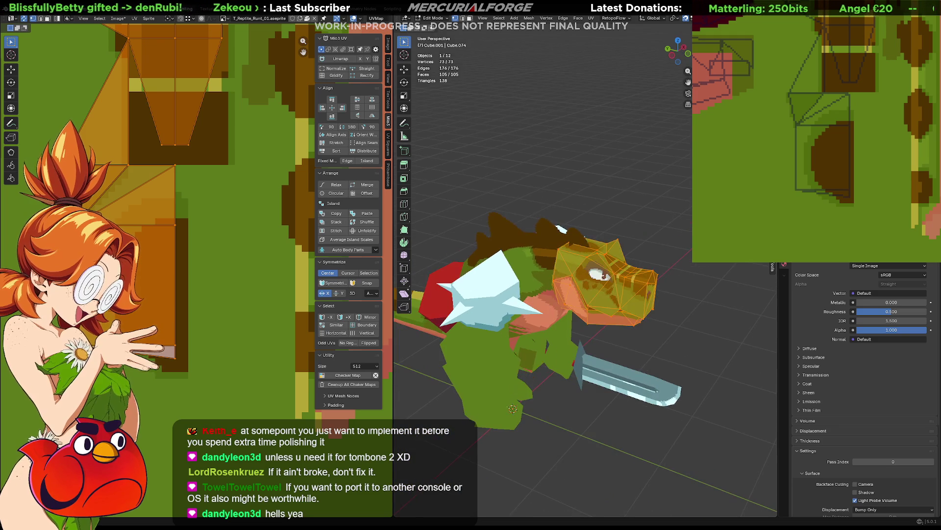
key("g")
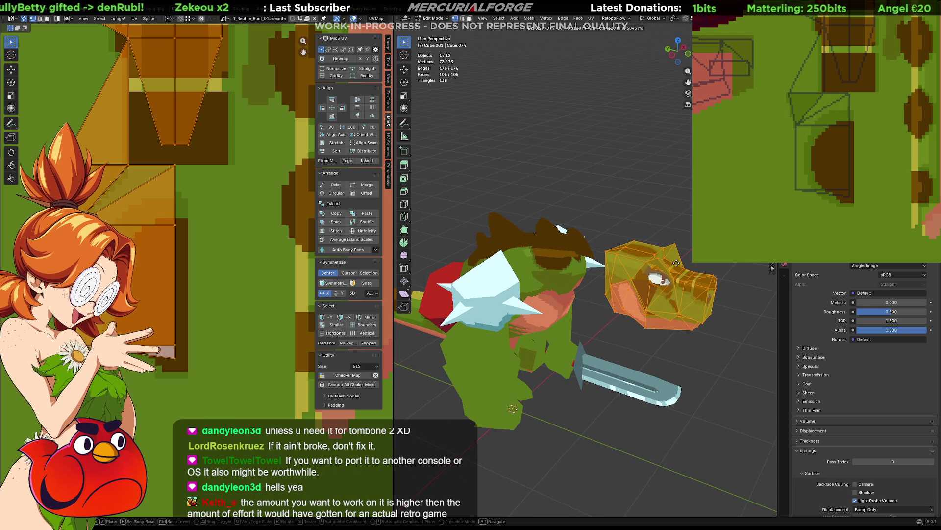
left_click(669, 256)
scroll(668, 255, "up", 4)
mouse_move(669, 256)
middle_mouse_down()
mouse_move(584, 262)
mouse_move(558, 235)
mouse_move(538, 277)
mouse_move(622, 225)
mouse_move(566, 225)
middle_mouse_up()
key("ctrl+z")
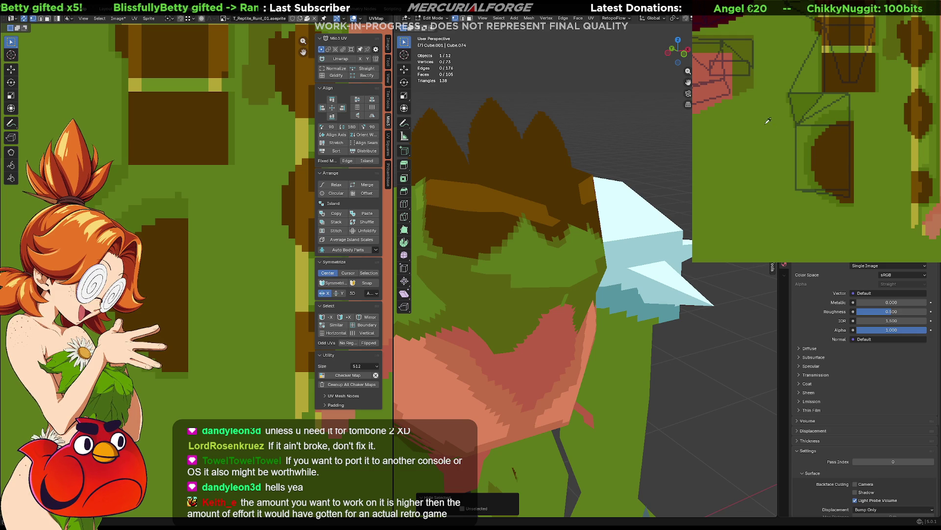
Step: Orbit to a frontal close-up of the head, return to Object Mode and place the 3D cursor on the head
middle_click_drag(767, 120, 932, 157)
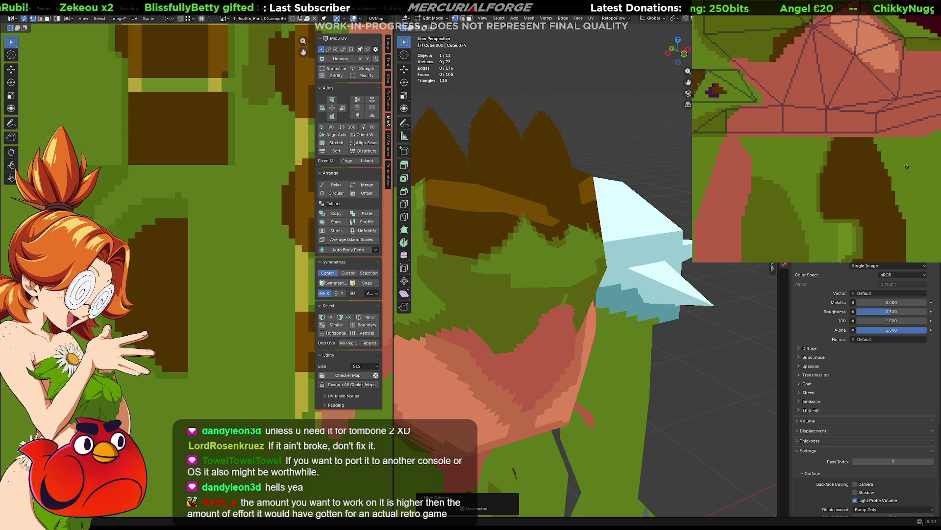
mouse_move(589, 220)
middle_mouse_down()
mouse_move(618, 208)
mouse_move(571, 196)
middle_mouse_up()
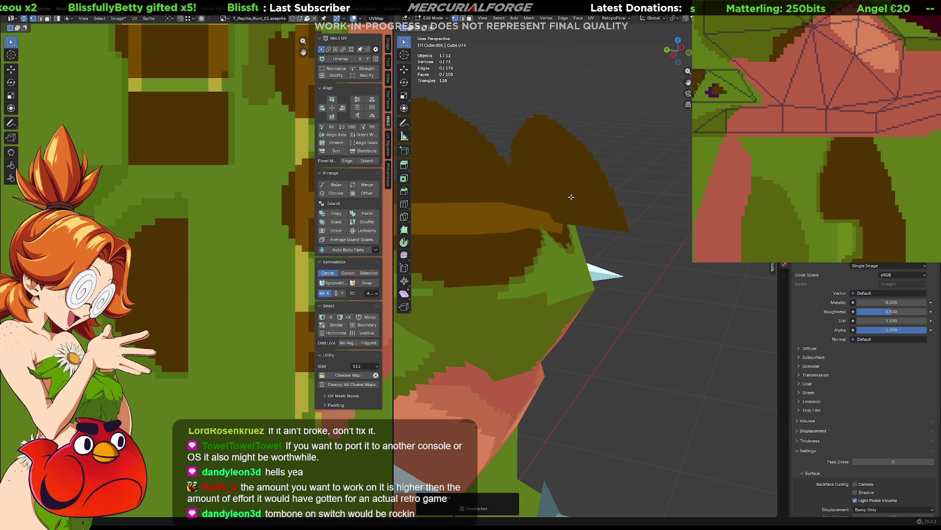
mouse_move(571, 197)
middle_mouse_down()
mouse_move(586, 286)
mouse_move(622, 250)
mouse_move(432, 300)
mouse_move(466, 295)
mouse_move(464, 394)
mouse_move(467, 342)
mouse_move(573, 221)
mouse_move(565, 266)
mouse_move(614, 280)
mouse_move(566, 250)
middle_mouse_up()
key("Tab")
right_click(565, 249, "shift")
Step: Cancel a stray scale and set the transform pivot point to the 3D Cursor
key("s")
key("y")
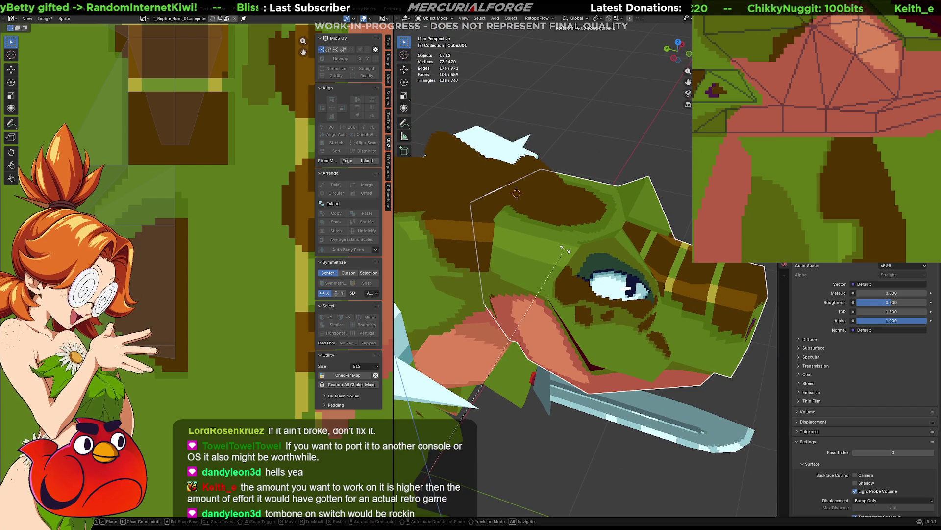
key("Escape")
key("period")
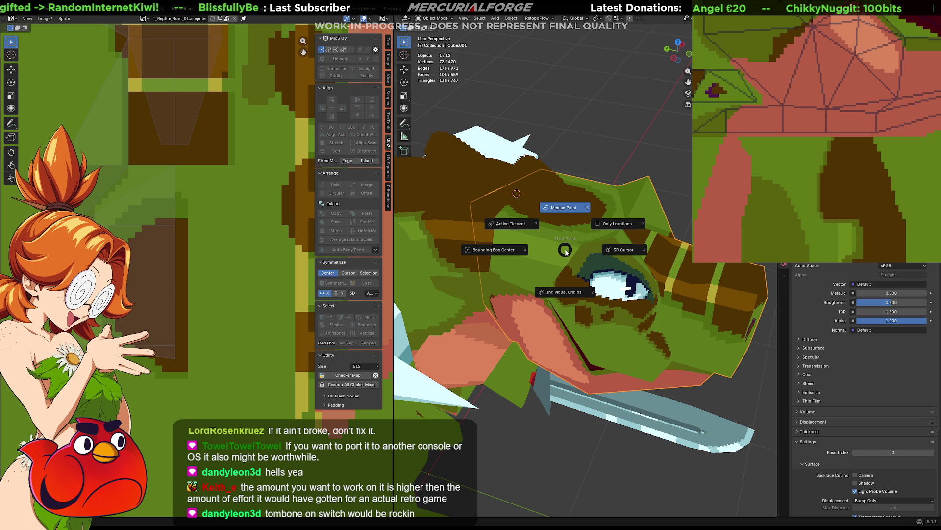
left_click(614, 250)
Step: Rotate the head around the cursor into a tilted pose, confirm it, then undo to adjust again
key("s")
key("z")
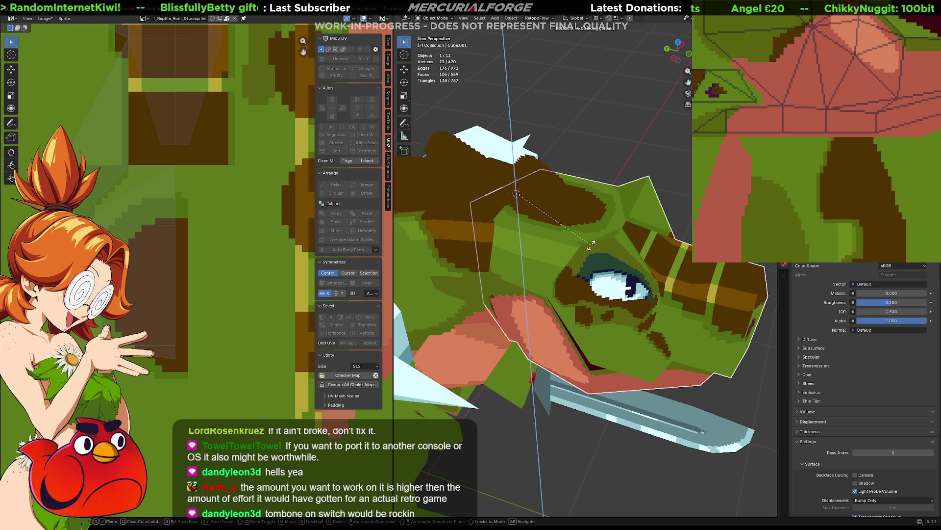
key("r")
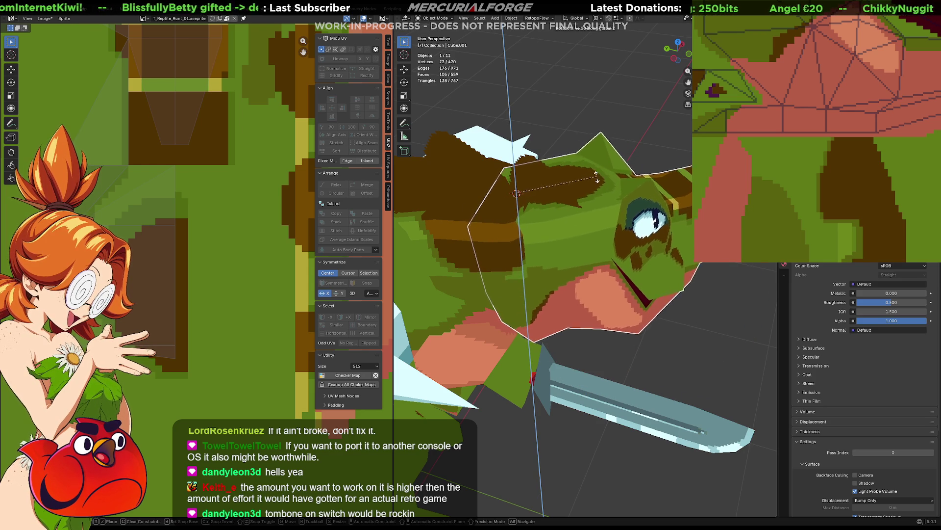
left_click(562, 289)
middle_click_drag(562, 289, 575, 256)
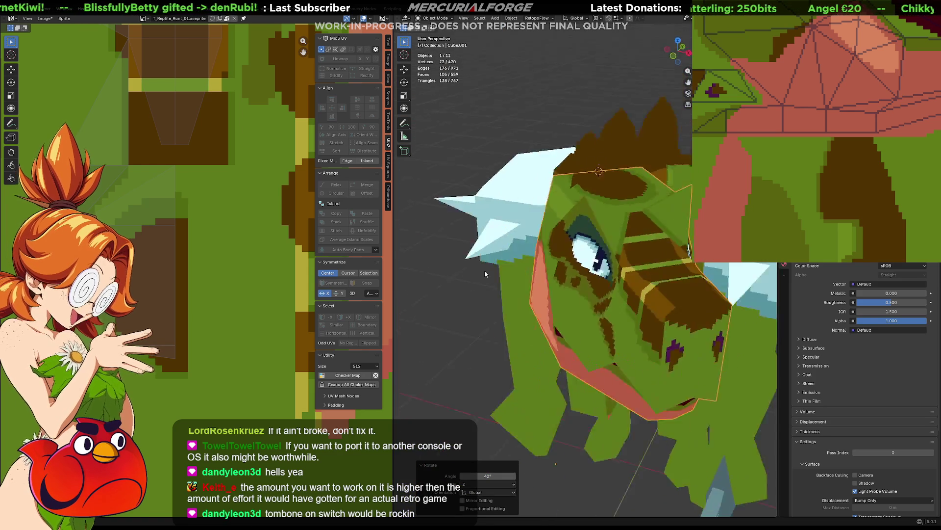
key("ctrl+z")
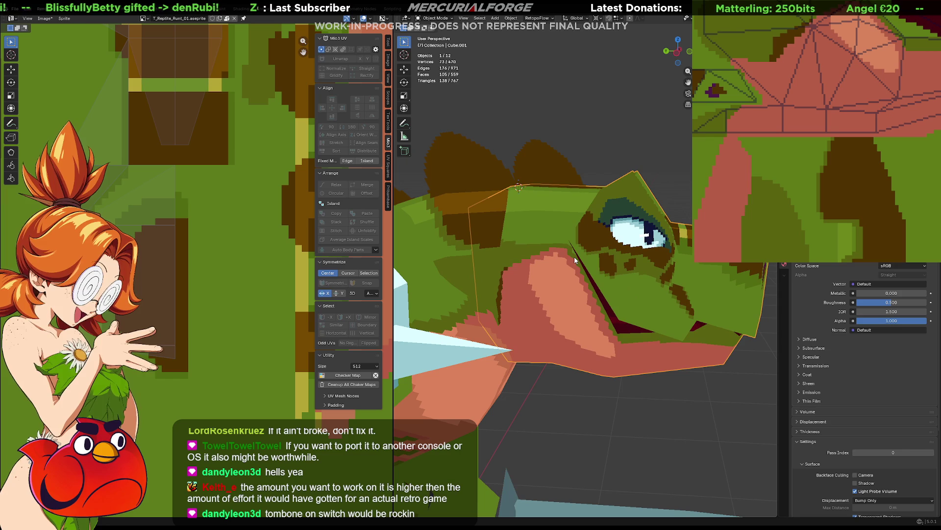
middle_click_drag(550, 251, 554, 277)
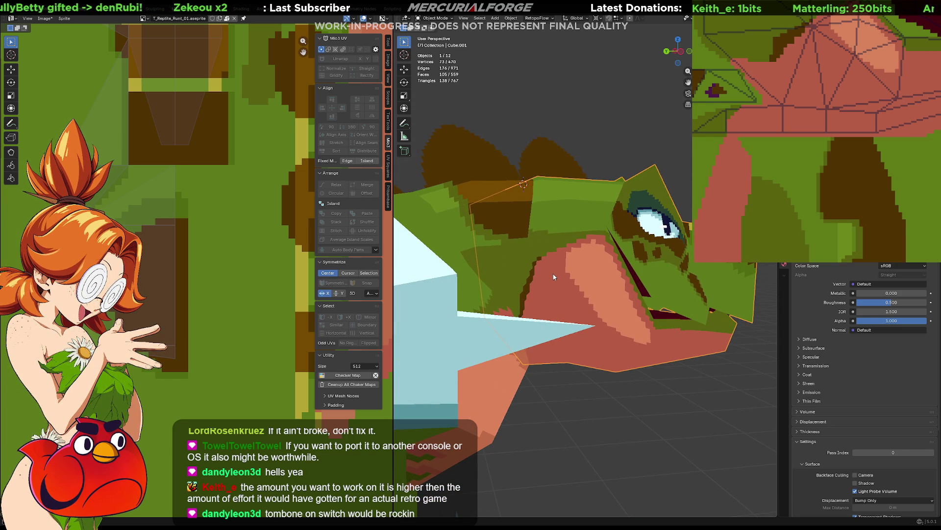
scroll(256, 258, "down", 2)
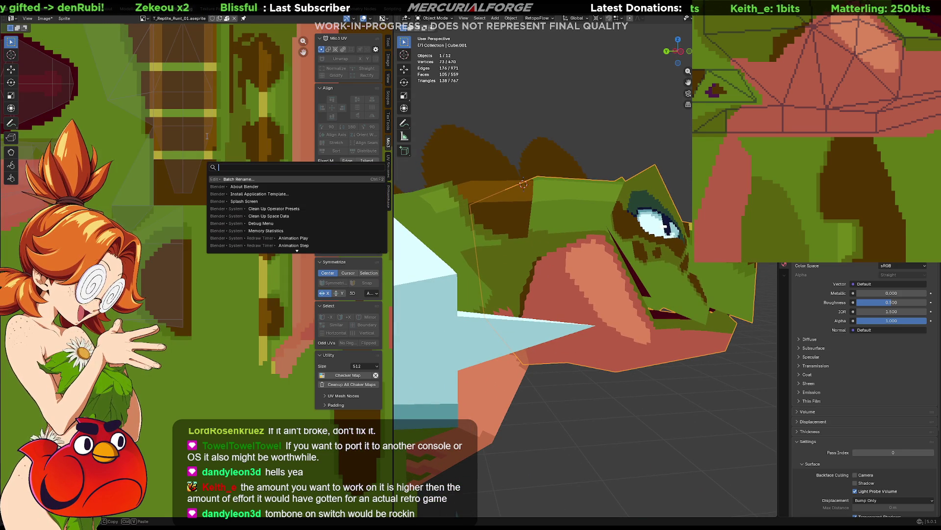
right_click(266, 218)
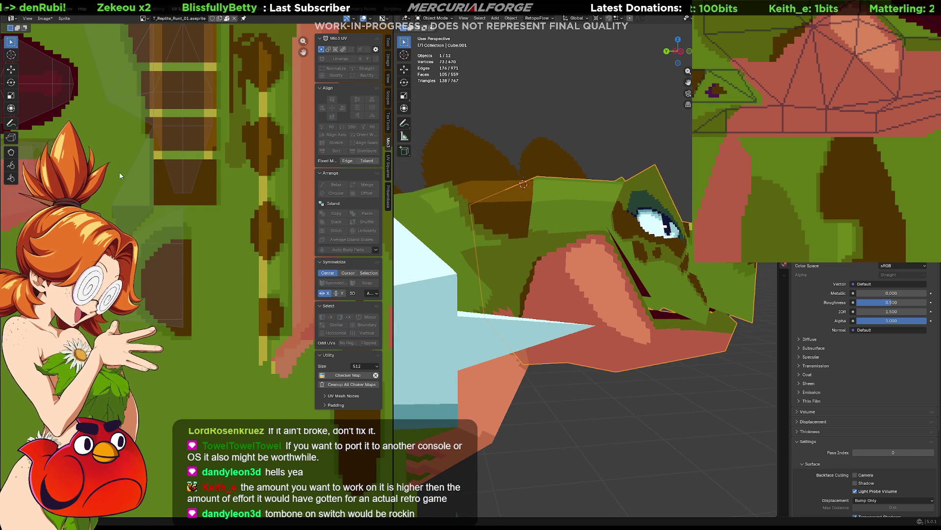
scroll(188, 212, "down", 2)
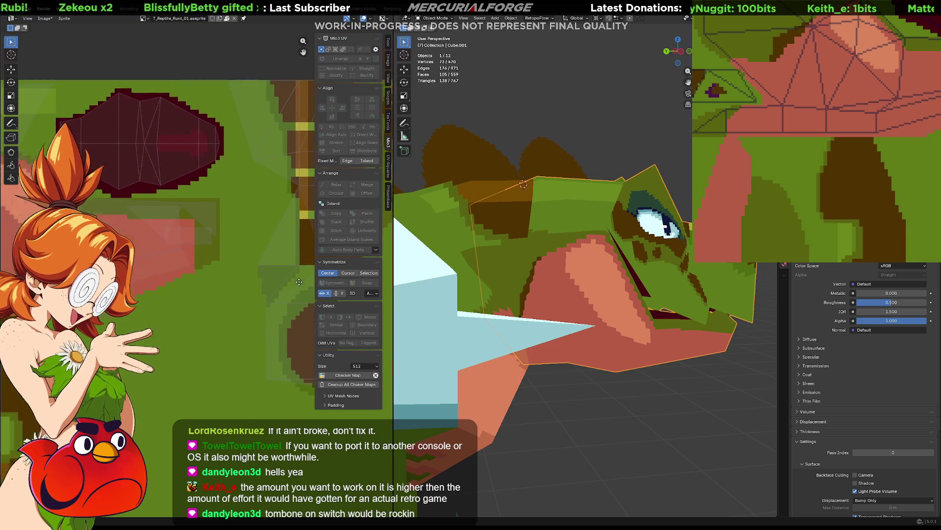
scroll(169, 207, "up", 3)
scroll(170, 207, "up", 1)
scroll(166, 228, "up", 1)
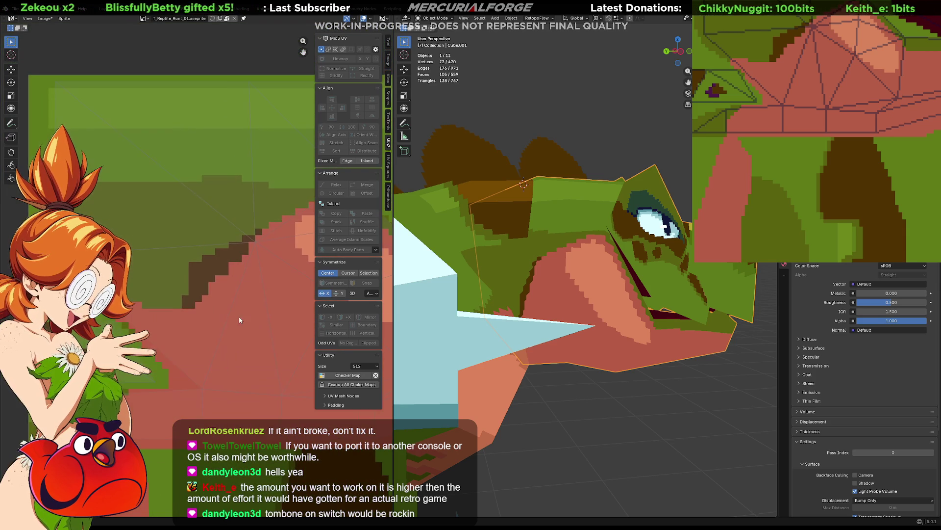
scroll(195, 299, "up", 1)
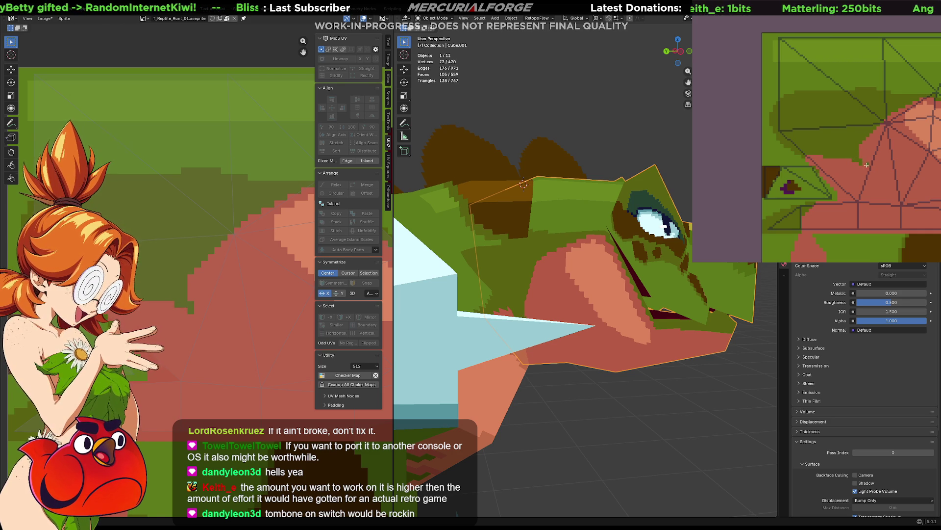
middle_click_drag(595, 371, 587, 348)
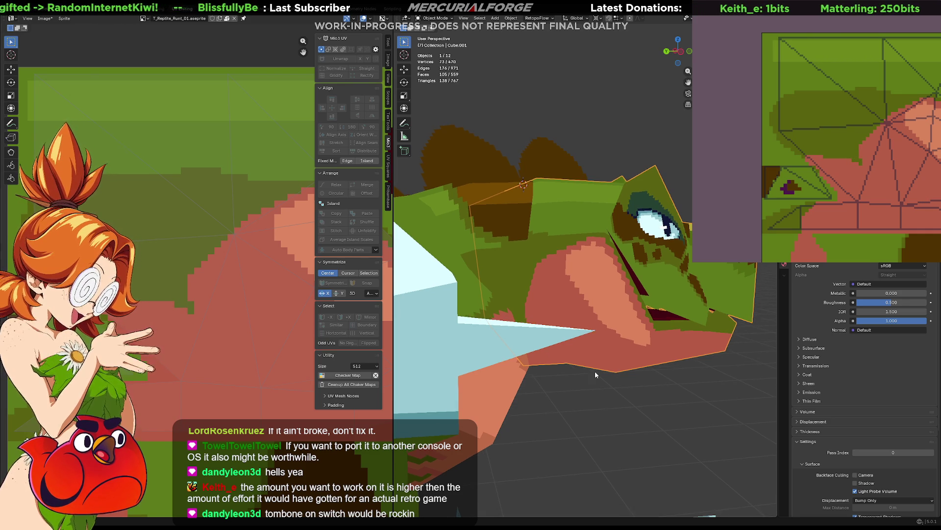
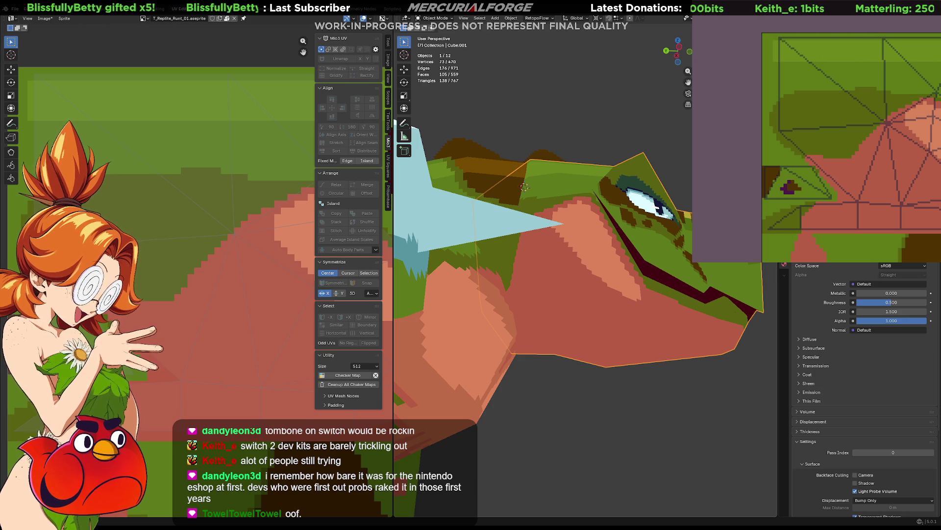
Step: Place the pivot on the head and tilt the head piece about the X axis
mouse_move(589, 310)
middle_mouse_down()
mouse_move(605, 282)
mouse_move(591, 331)
middle_mouse_up()
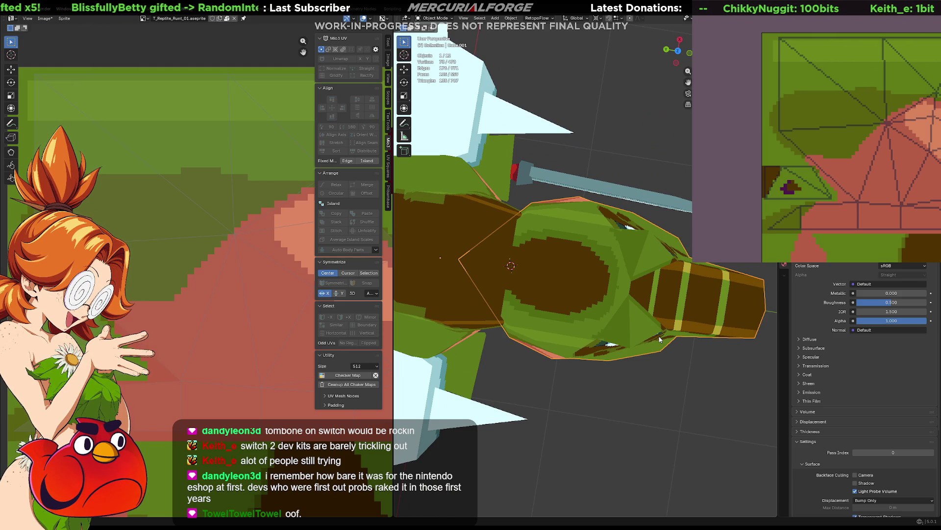
mouse_move(884, 223)
middle_mouse_down()
mouse_move(844, 133)
mouse_move(803, 143)
mouse_move(768, 221)
middle_mouse_up()
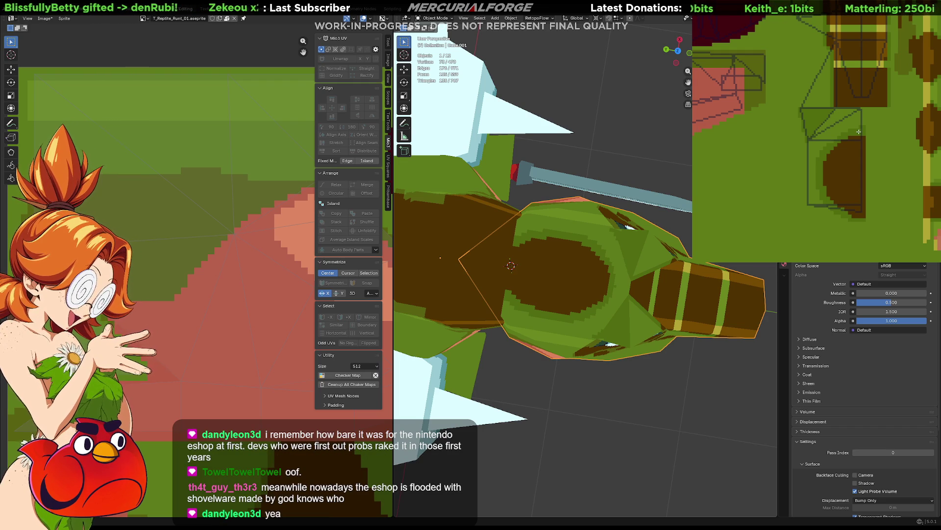
scroll(586, 264, "up", 2)
scroll(585, 265, "up", 2)
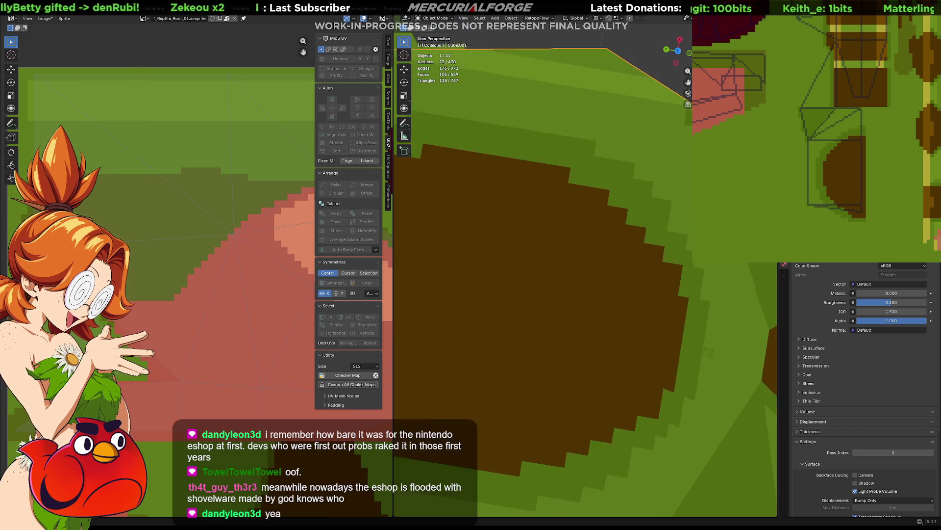
mouse_move(586, 265)
middle_mouse_down()
mouse_move(649, 315)
mouse_move(595, 298)
middle_mouse_up()
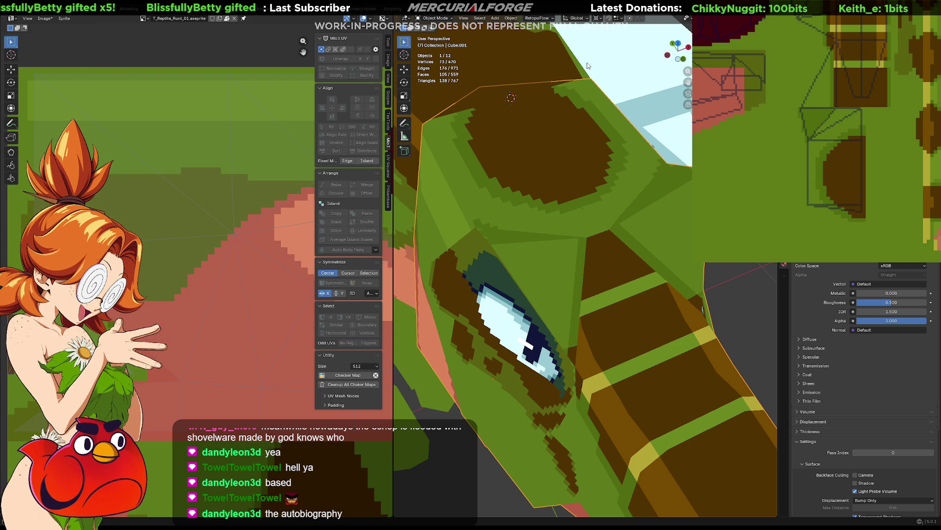
mouse_move(490, 78)
middle_mouse_down()
mouse_move(507, 120)
mouse_move(557, 143)
mouse_move(533, 151)
middle_mouse_up()
scroll(553, 142, "down", 3)
mouse_move(545, 192)
middle_mouse_down()
mouse_move(514, 216)
mouse_move(514, 232)
middle_mouse_up()
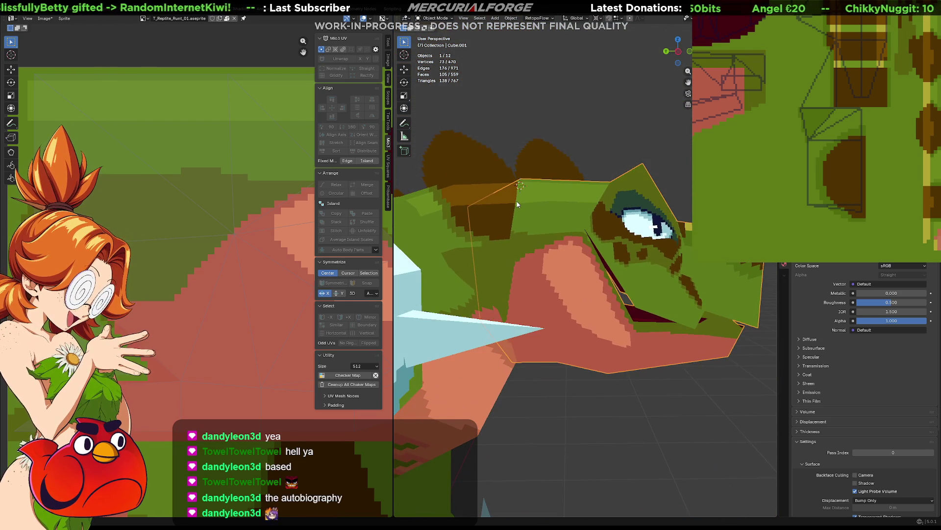
left_click(514, 232, "shift")
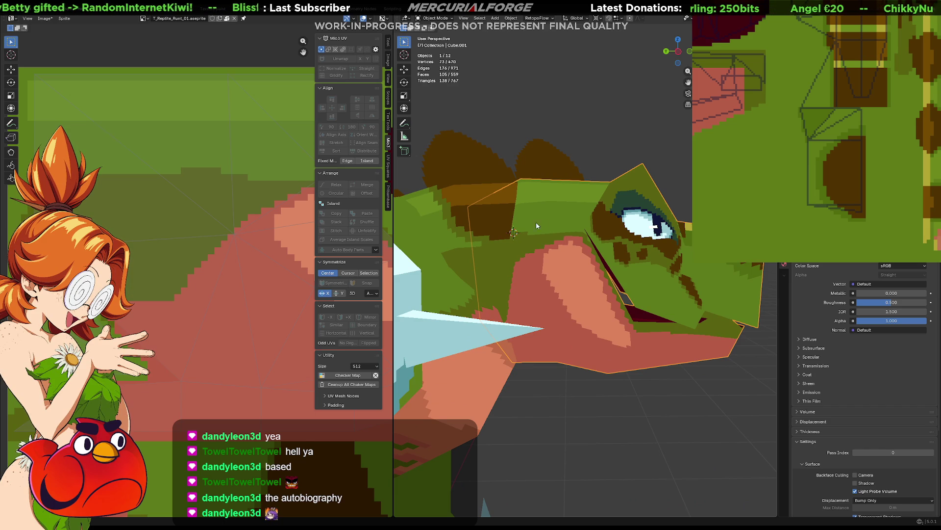
key("r")
key("x")
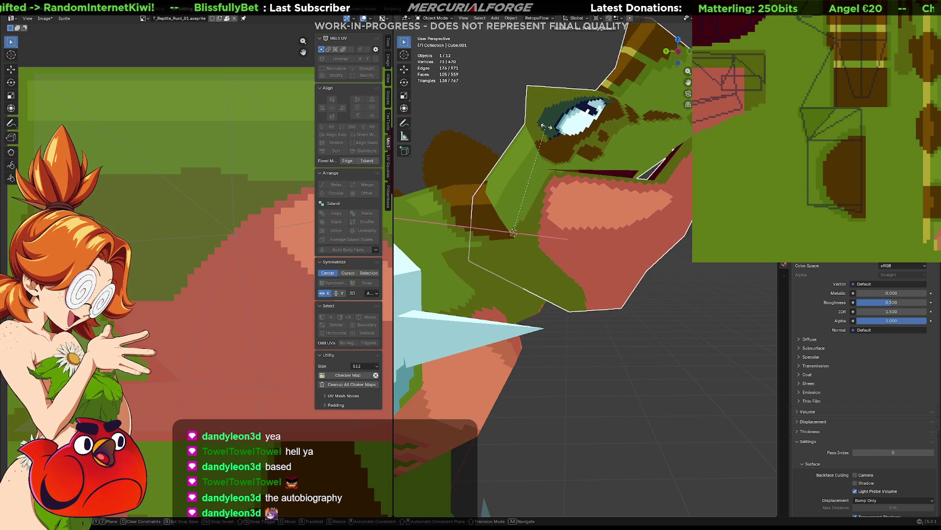
left_click(494, 129)
scroll(494, 155, "up", 2)
Step: Move the pivot lower on the head and rotate the piece around it again
mouse_move(495, 155)
middle_mouse_down()
mouse_move(528, 156)
mouse_move(463, 143)
mouse_move(436, 101)
mouse_move(440, 111)
middle_mouse_up()
mouse_move(575, 216)
middle_mouse_down()
mouse_move(519, 231)
mouse_move(519, 242)
middle_mouse_up()
right_click(503, 246, "shift")
key("r")
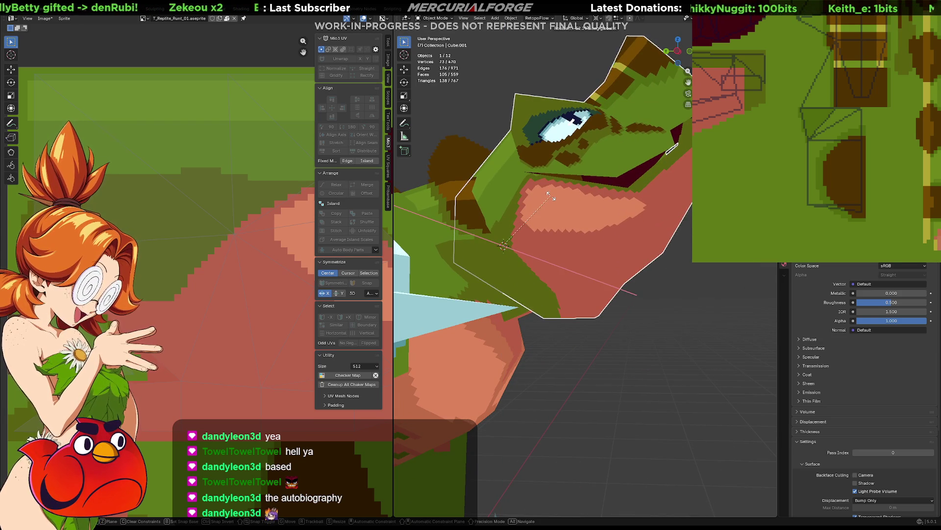
left_click(515, 191)
Step: Set the pivot at the jaw hinge and give the head its final X-axis tilt
mouse_move(515, 191)
middle_mouse_down()
mouse_move(492, 174)
mouse_move(537, 243)
mouse_move(521, 223)
middle_mouse_up()
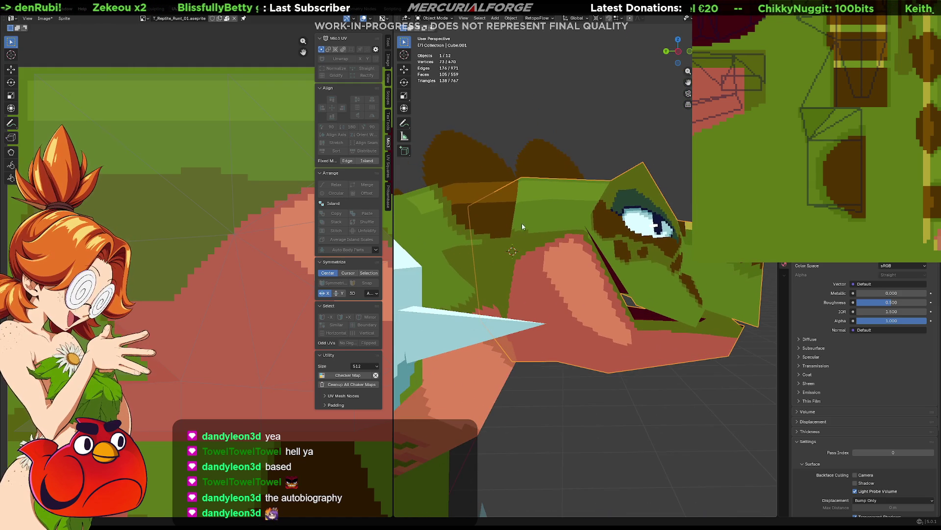
right_click(515, 200, "shift")
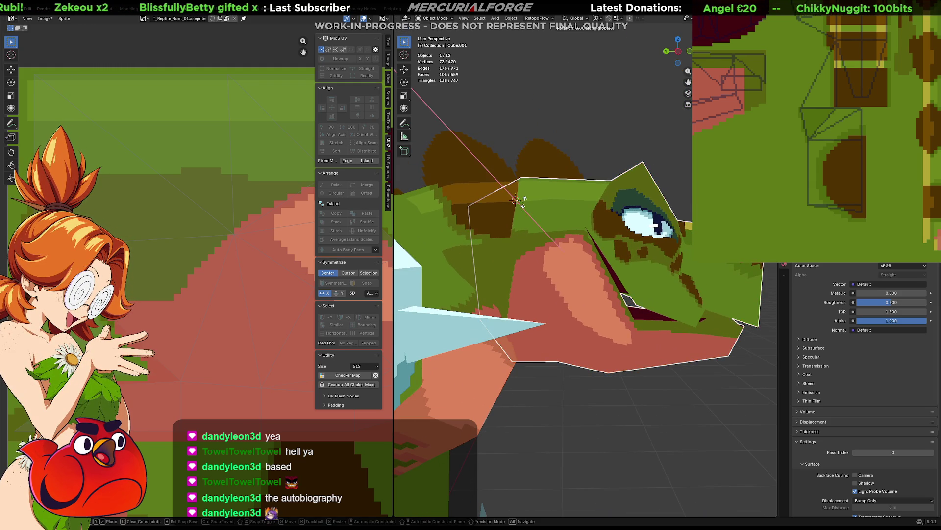
key("r")
key("x")
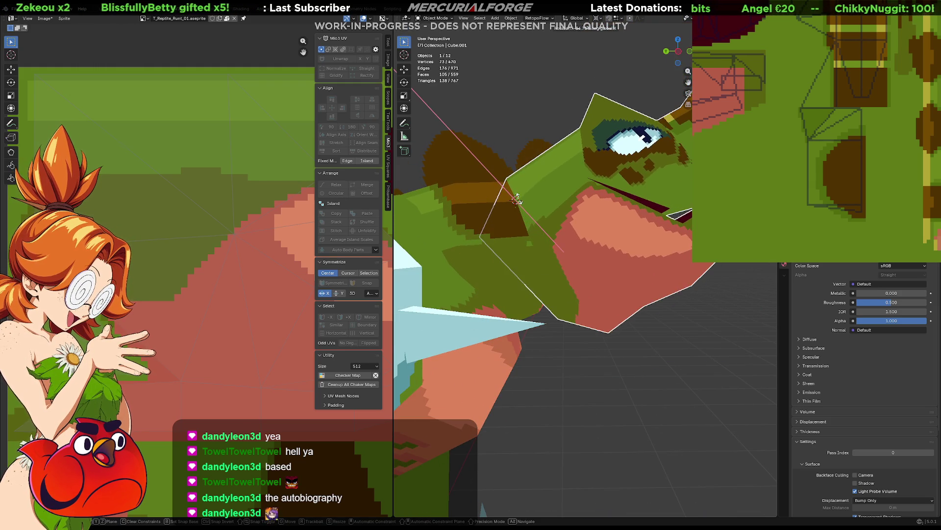
left_click(518, 200)
Step: Isolate the head piece on its own in Local View and look around it
mouse_move(518, 201)
middle_mouse_down()
mouse_move(547, 190)
mouse_move(565, 239)
mouse_move(565, 211)
mouse_move(564, 250)
middle_mouse_up()
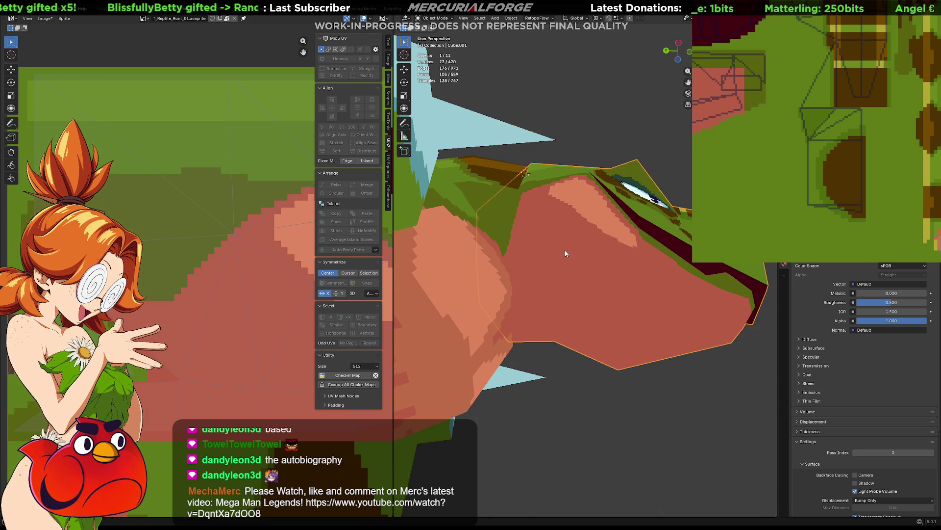
key("KP_Divide")
middle_click_drag(500, 245, 562, 273)
Step: Enter mesh editing, bring up the Hooks options and cancel, then show the full scene again
key("Tab")
key("Tab")
key("Tab")
key("Tab")
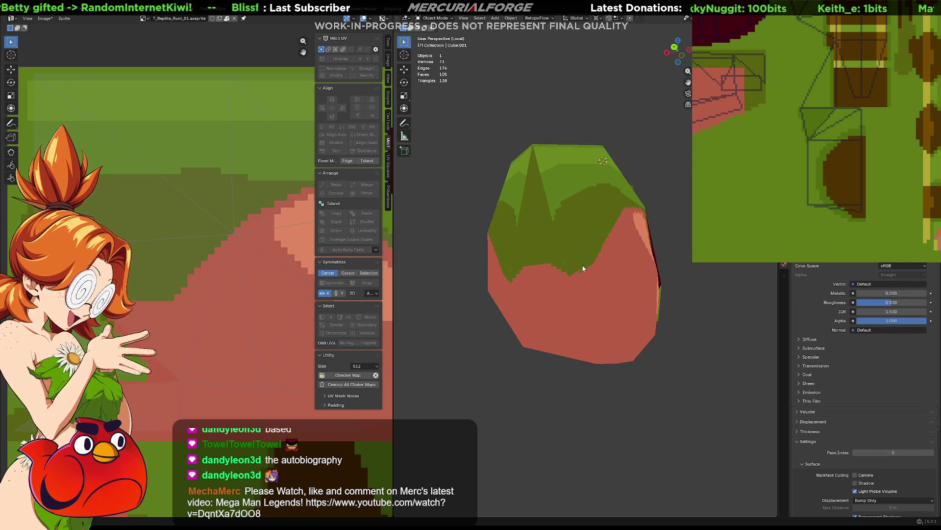
key("Tab")
middle_click_drag(581, 264, 565, 274)
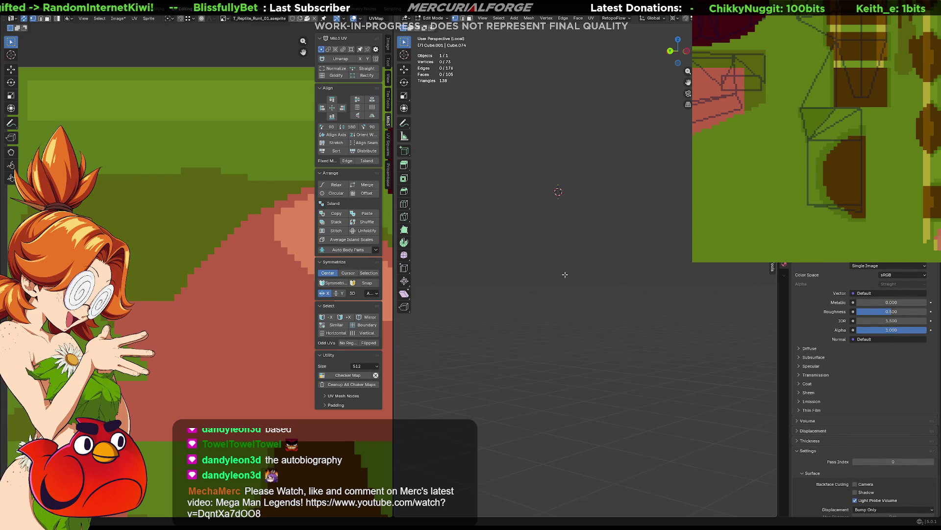
key("ctrl+h")
key("Escape")
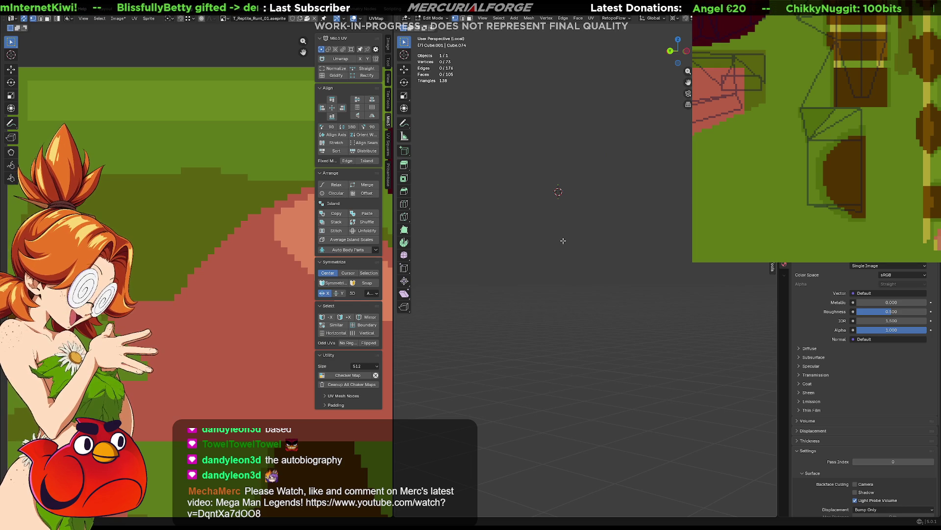
key("KP_Divide")
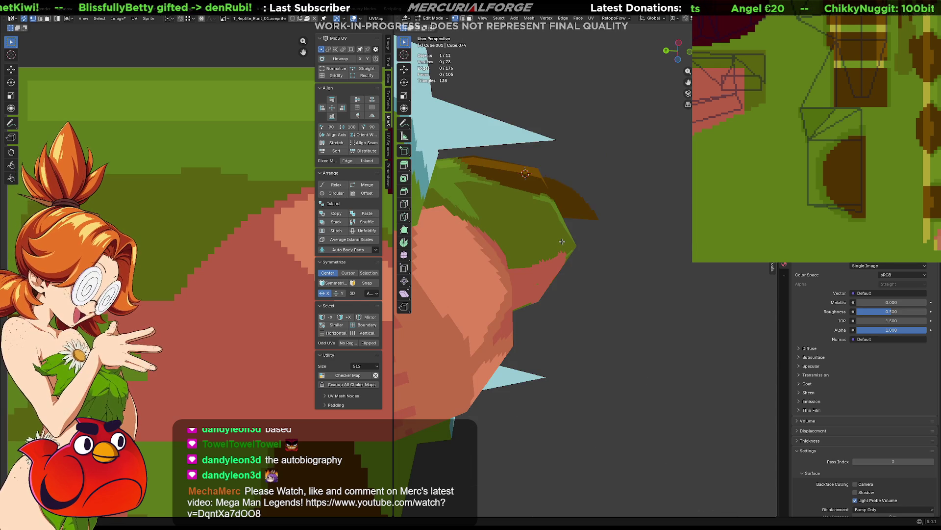
key("Tab")
Step: Toggle mesh editing and dismiss the Hooks options twice more without adding a hook
key("Tab")
key("Tab")
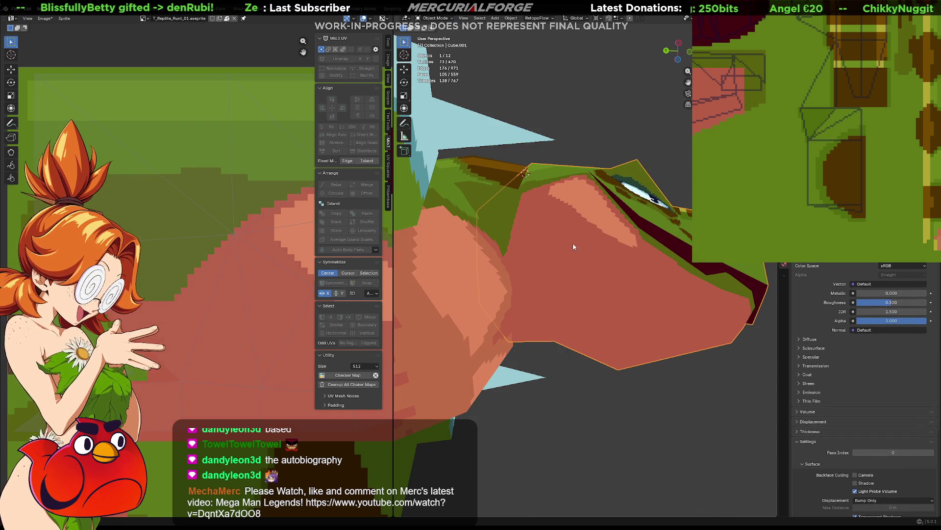
key("Tab")
key("ctrl+h")
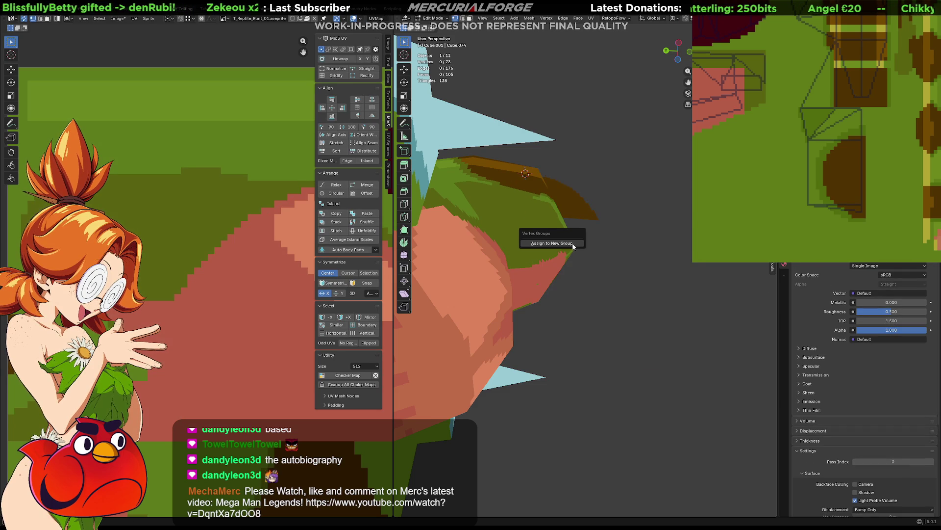
key("Escape")
key("Tab")
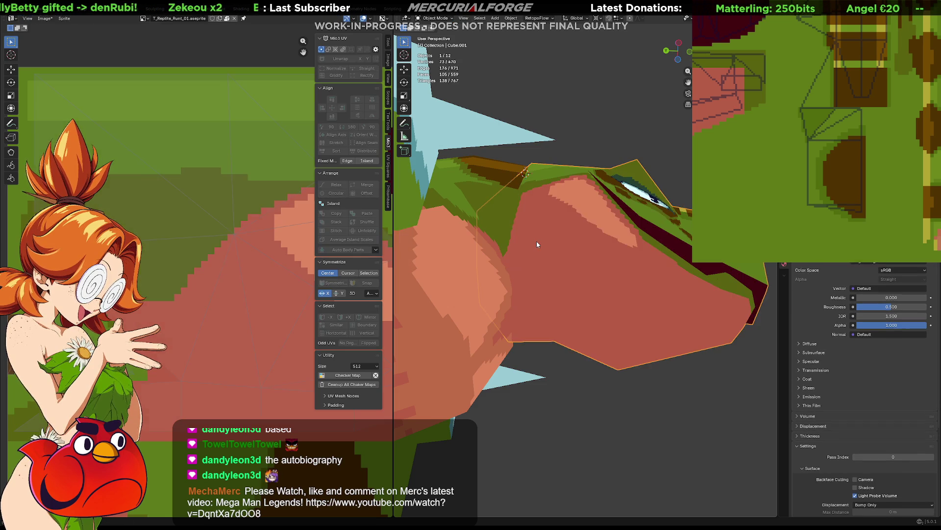
key("Tab")
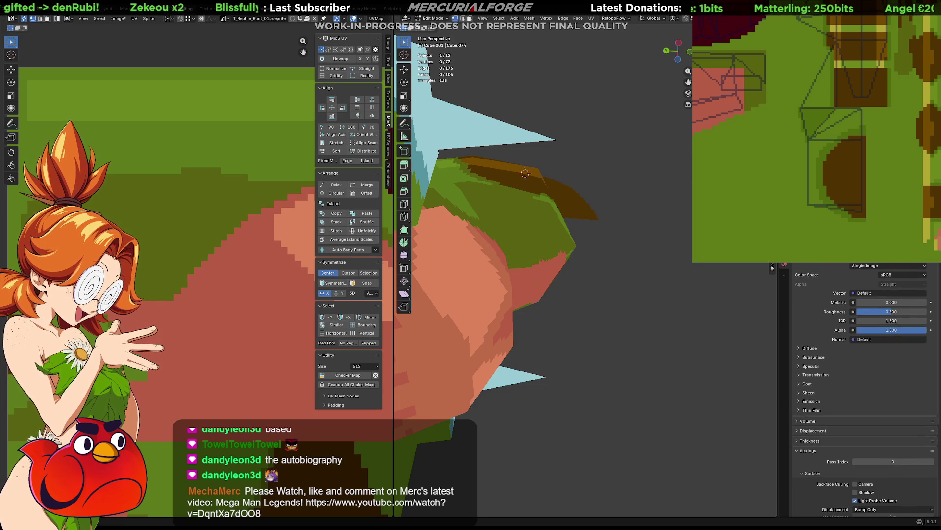
middle_click_drag(530, 243, 543, 275)
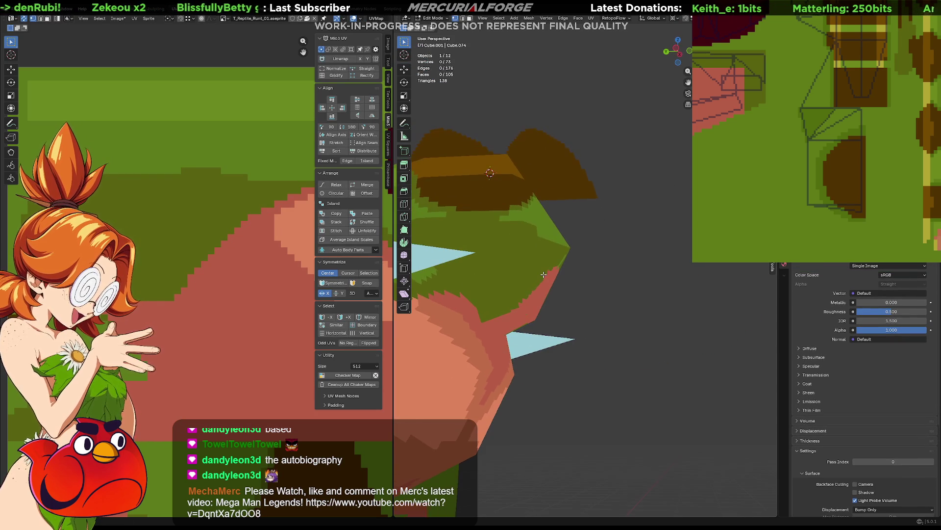
key("ctrl+h")
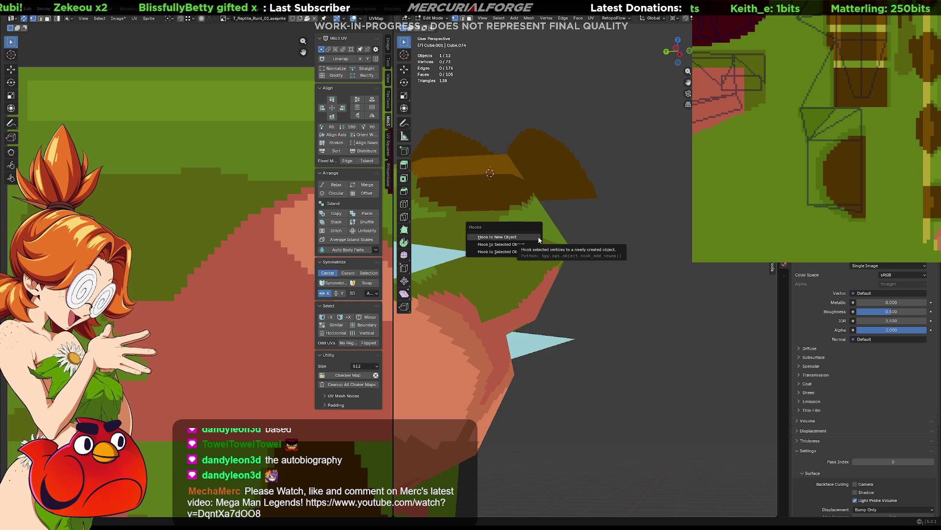
key("Escape")
Step: Select the whole mesh and a jaw vertex, leave editing and isolate the head in Local View
key("a")
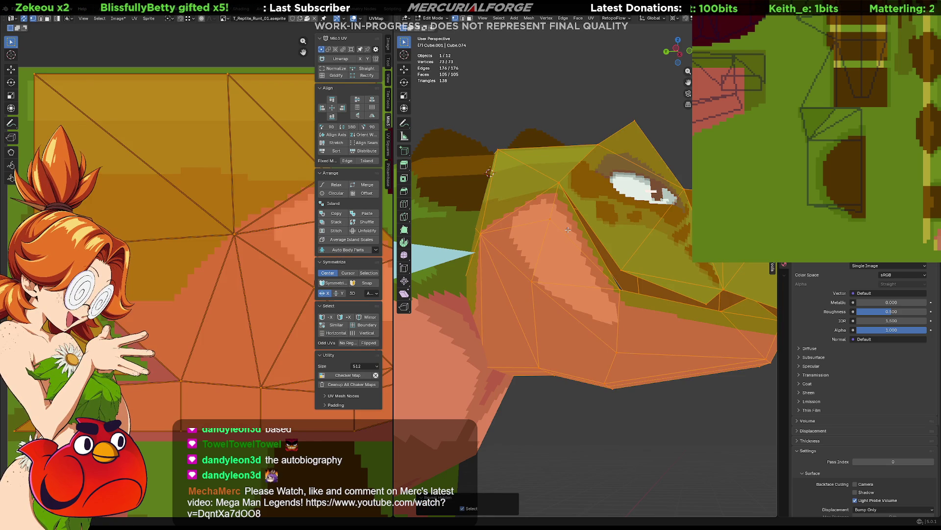
left_click(542, 283)
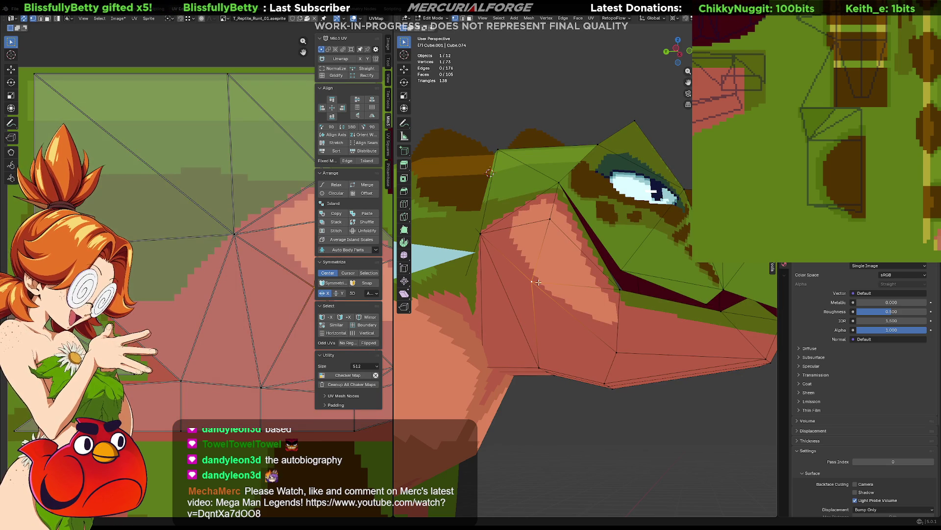
key("Tab")
key("KP_Divide")
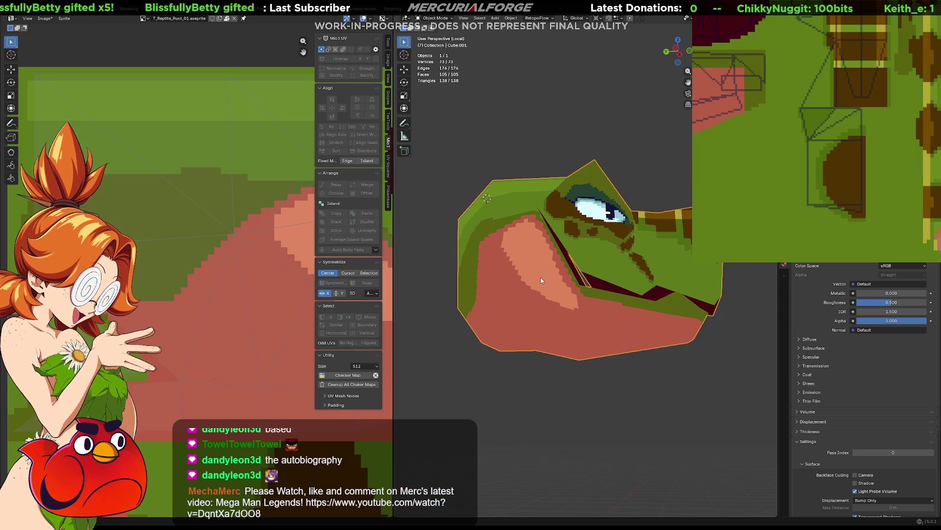
mouse_move(541, 281)
middle_mouse_down()
mouse_move(609, 267)
mouse_move(542, 252)
mouse_move(558, 280)
middle_mouse_up()
Step: Collapse the vertical centre edge of the jaw mesh into a single vertex
key("Tab")
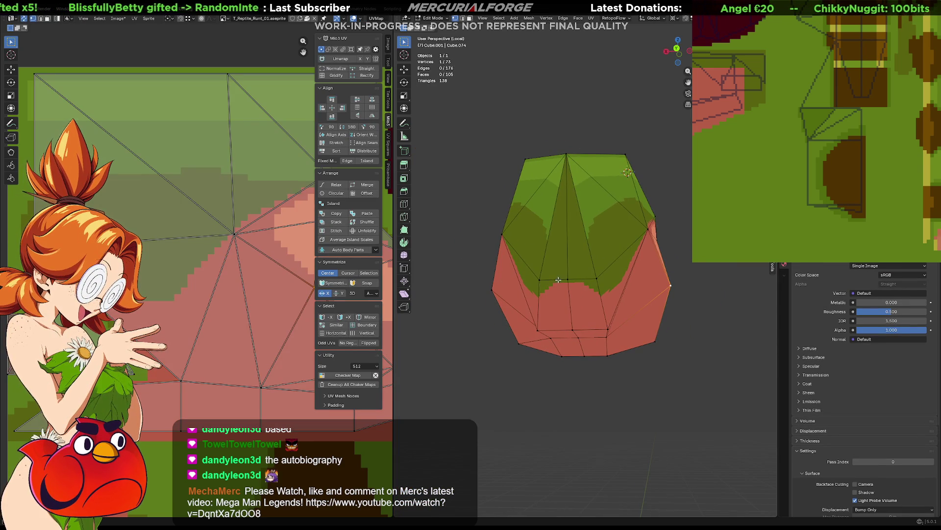
left_click(567, 268)
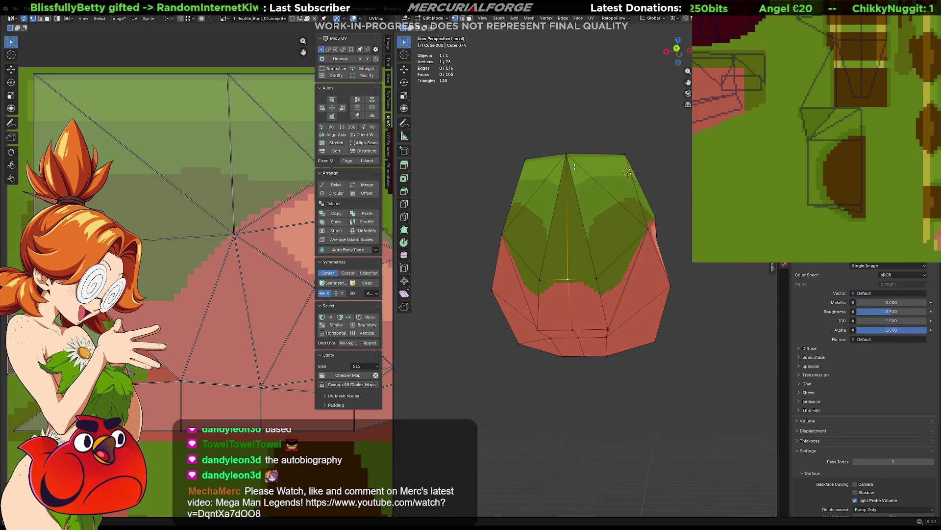
left_click(565, 156, "shift")
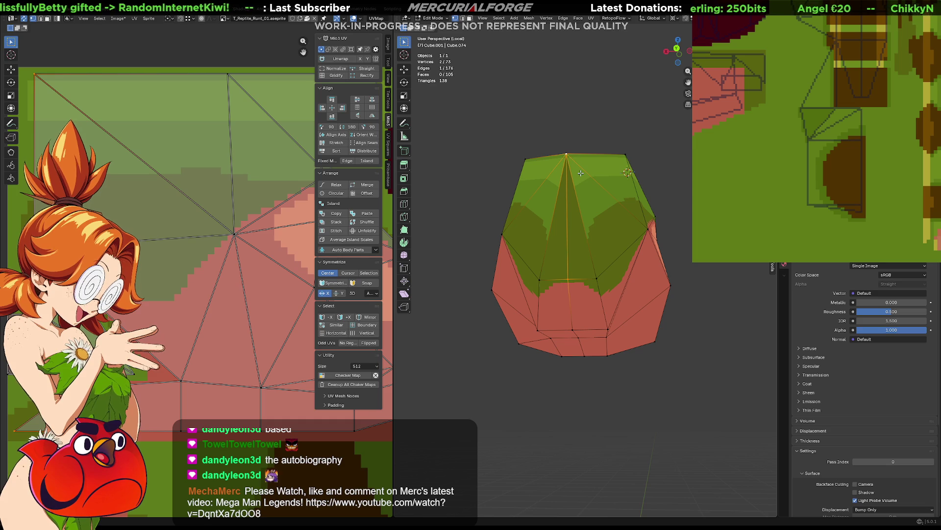
key("m")
left_click(580, 172)
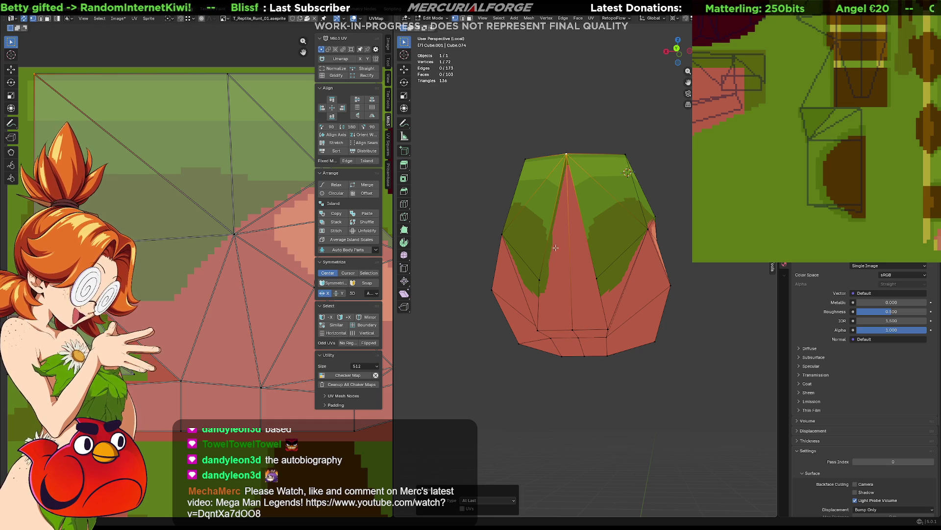
Step: Check the leftover vertex in wireframe shading and dissolve it
left_click(537, 279)
middle_click_drag(563, 278, 590, 214)
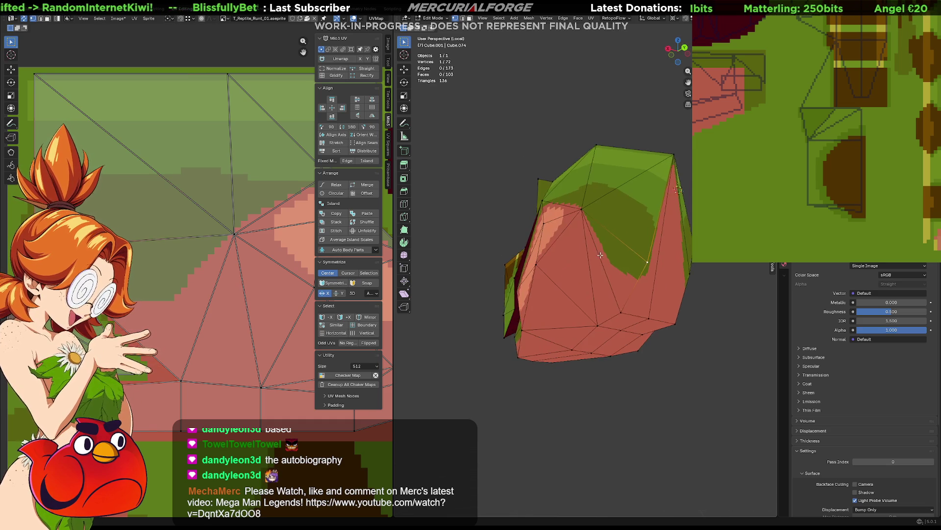
key("shift+z")
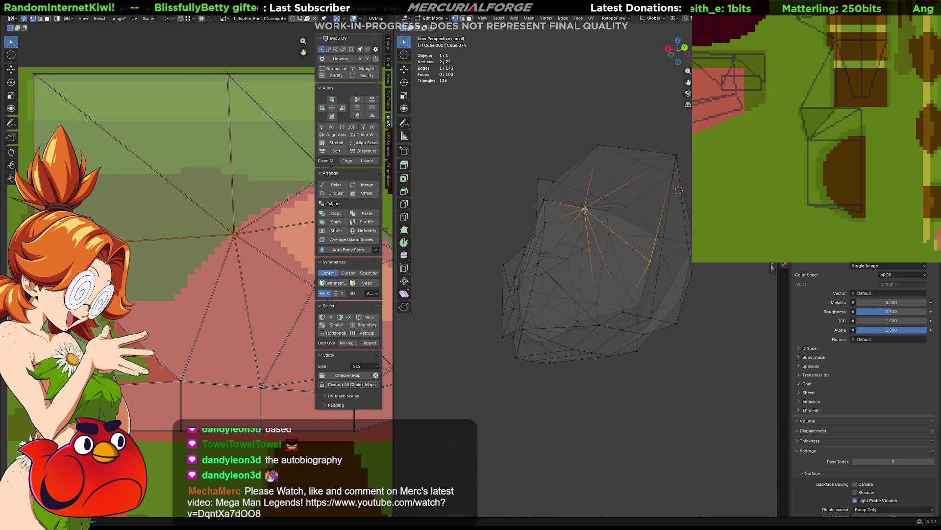
key("shift+z")
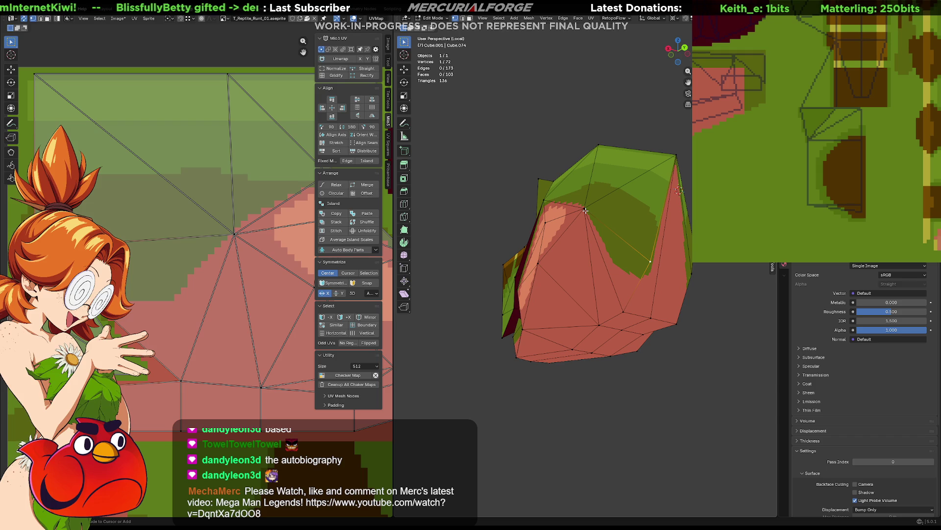
key("ctrl+x")
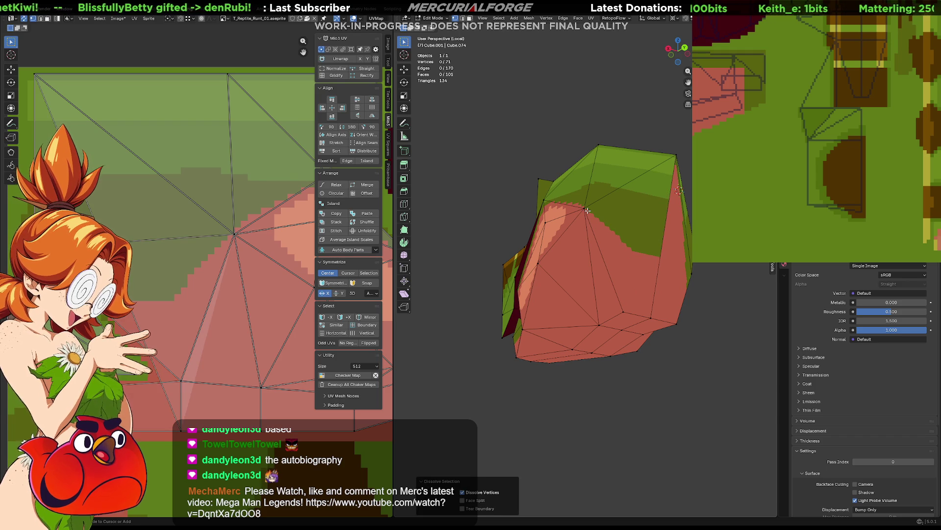
Step: Dissolve a vertex on the lower edge, then undo that dissolve
middle_click_drag(585, 210, 527, 263)
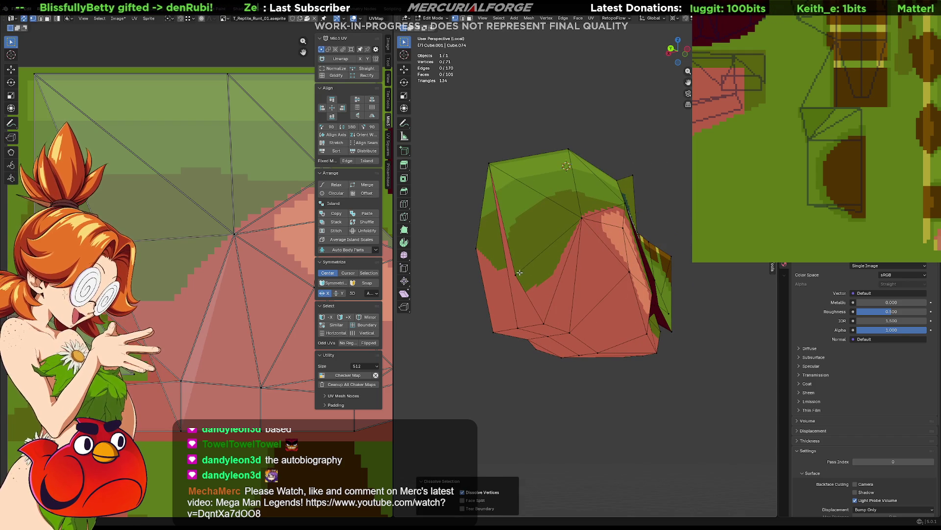
left_click(516, 272)
right_click(589, 216)
key("Escape")
key("ctrl+x")
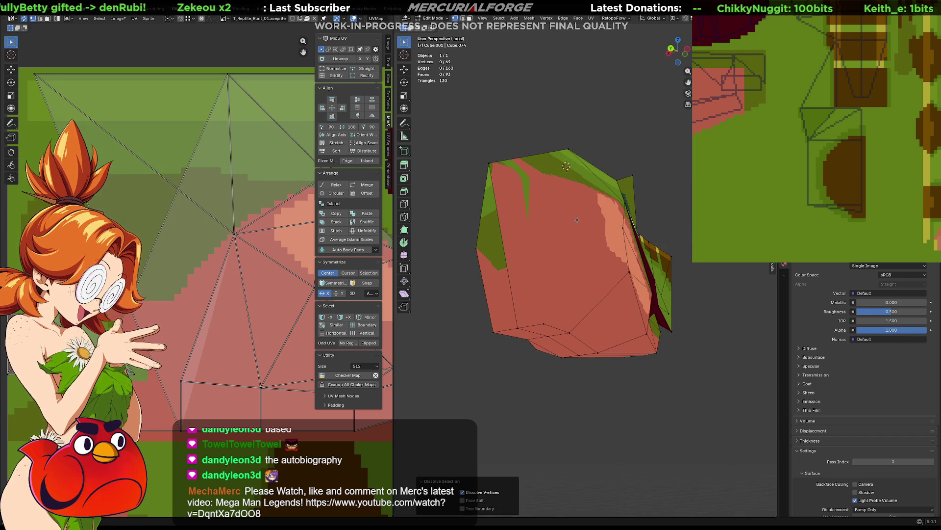
mouse_move(577, 219)
middle_mouse_down()
mouse_move(513, 233)
mouse_move(561, 229)
middle_mouse_up()
key("ctrl+z")
key("ctrl+z")
key("ctrl+z")
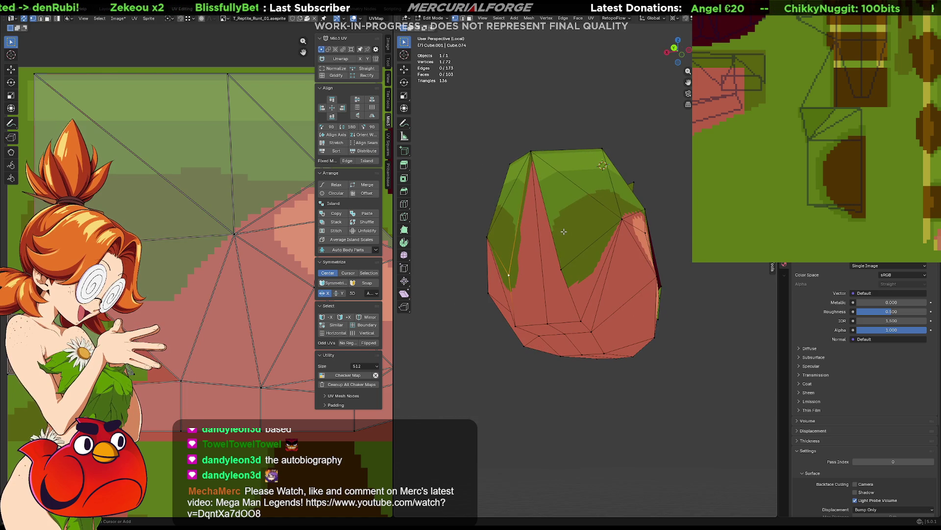
key("ctrl+z")
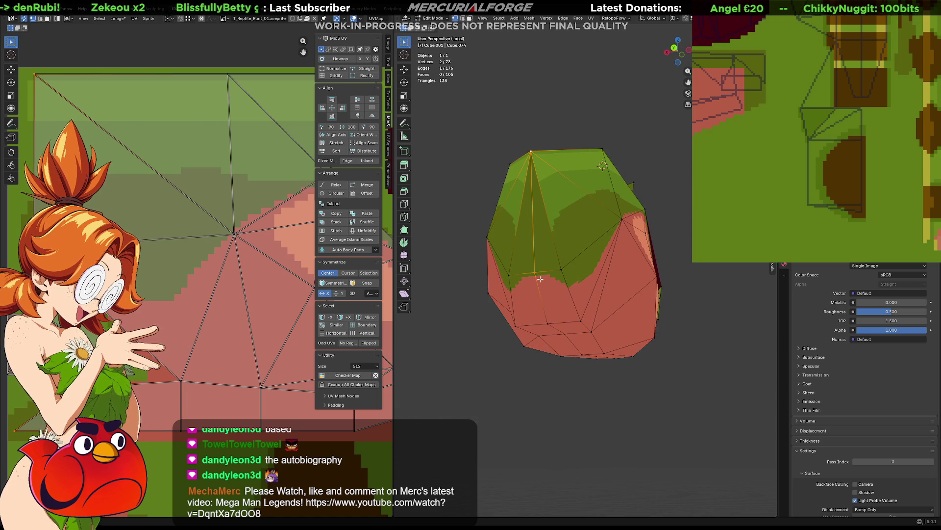
Step: Merge two stray snout vertices into their neighbours with Merge At Last
left_click(558, 271)
left_click(536, 273, "shift")
key("m")
left_click(536, 275)
left_click(510, 273)
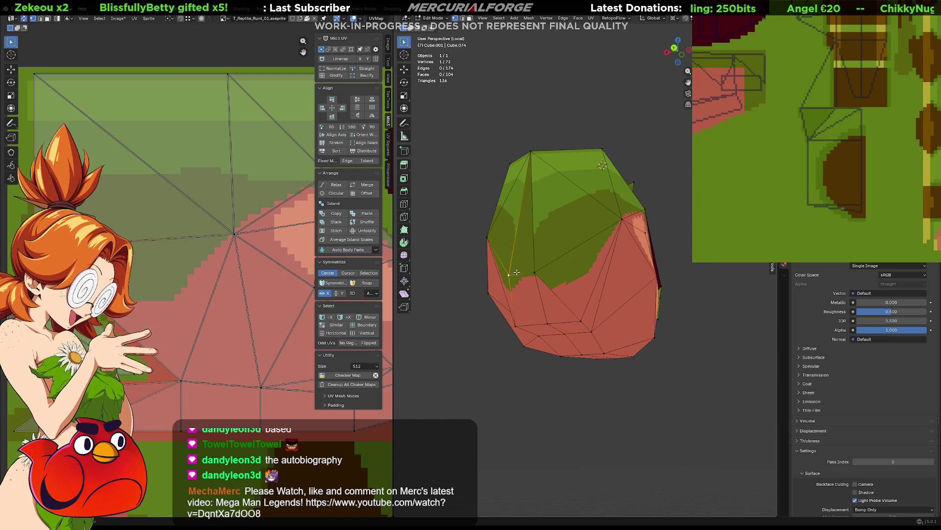
left_click(535, 274, "shift")
key("m")
left_click(536, 274)
Step: Check the textured reptile in the game engine and return to Blender
mouse_move(534, 275)
middle_mouse_down()
mouse_move(465, 286)
mouse_move(625, 274)
mouse_move(588, 270)
middle_mouse_up()
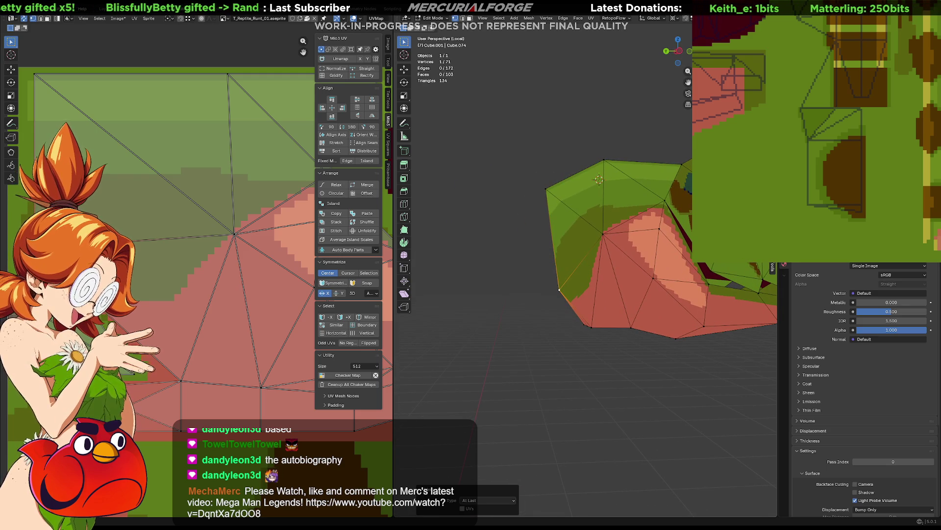
key("alt+Tab")
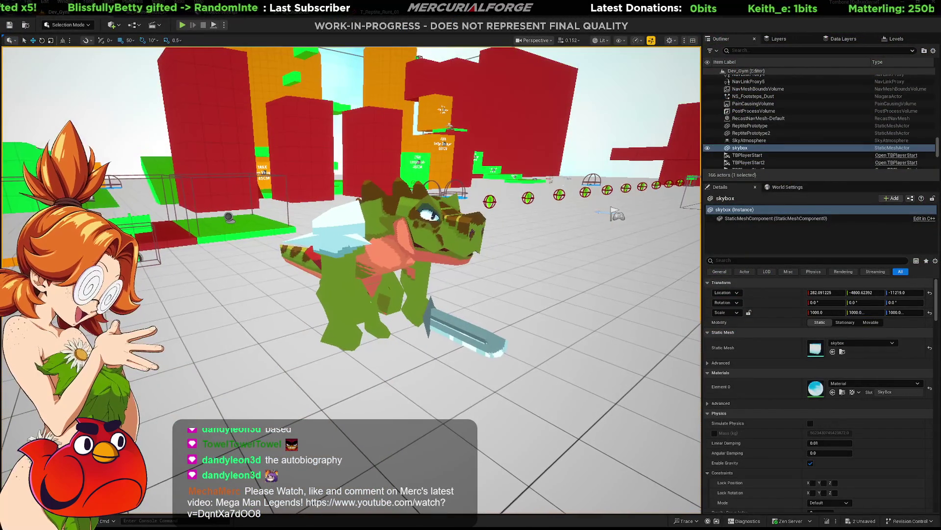
key("alt+Tab")
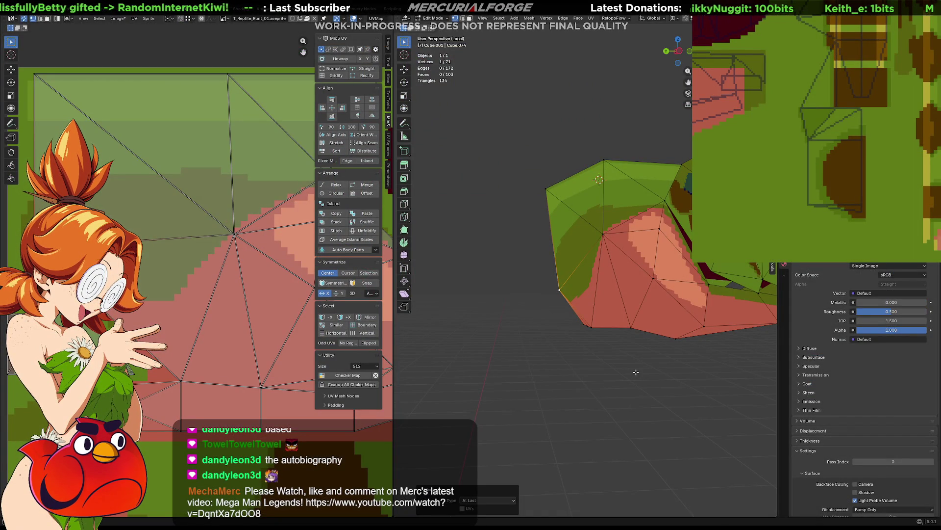
Step: Leave Local View, zoom onto the reptile's mouth and pan the texture to the jaw area
key("KP_Divide")
mouse_move(585, 347)
middle_mouse_down()
mouse_move(599, 362)
mouse_move(582, 365)
middle_mouse_up()
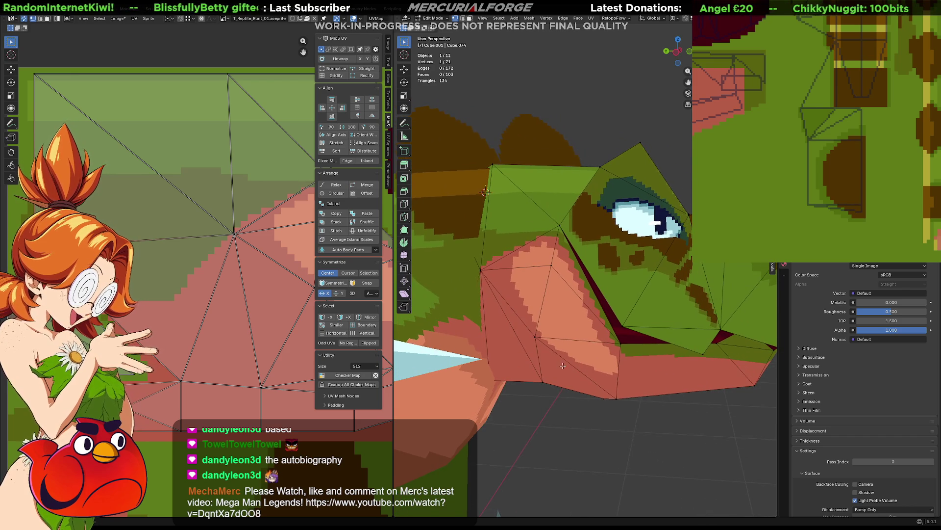
middle_click_drag(563, 365, 638, 321)
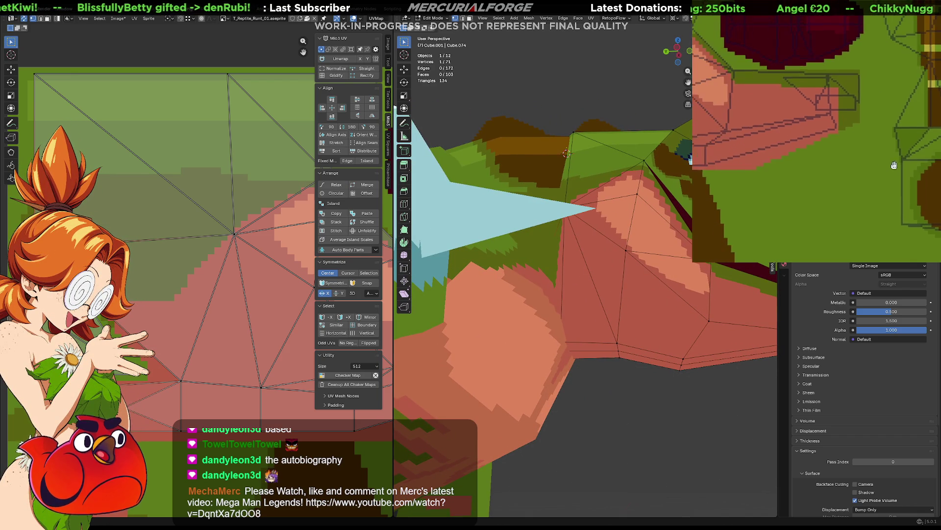
mouse_move(795, 147)
middle_mouse_down()
mouse_move(903, 171)
mouse_move(879, 143)
mouse_move(936, 200)
middle_mouse_up()
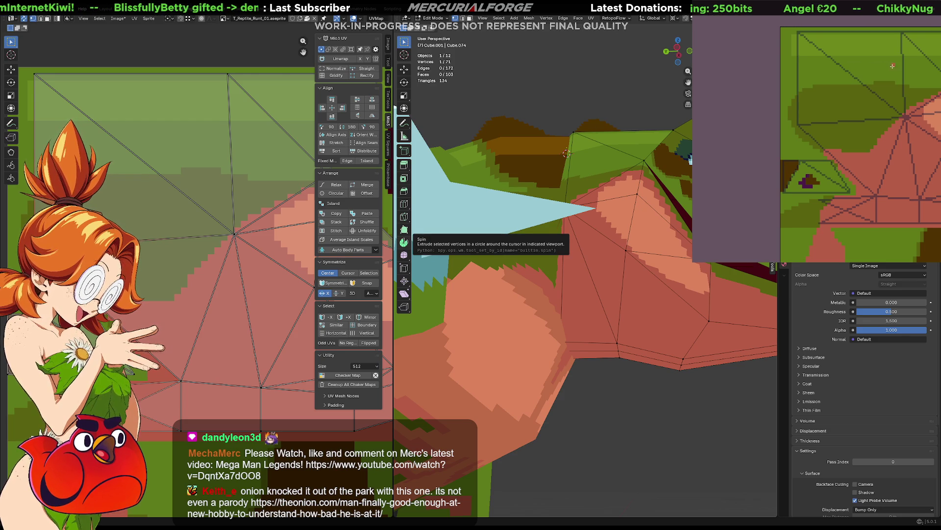
Step: Fill the outlined jaw region pink, undo a stray red stroke and add a small green patch
middle_click_drag(893, 66, 896, 86)
left_click_drag(892, 147, 845, 129)
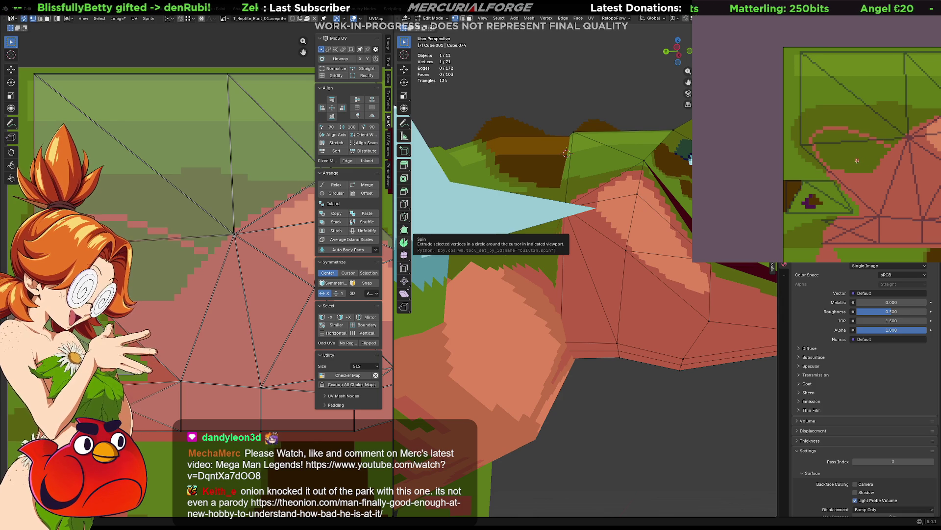
left_click(838, 152)
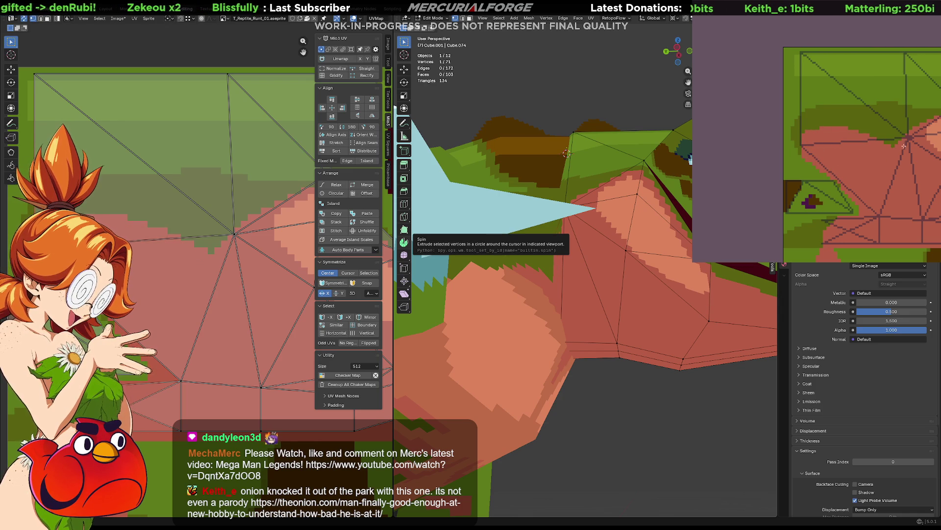
left_click_drag(900, 100, 868, 175)
key("ctrl+z")
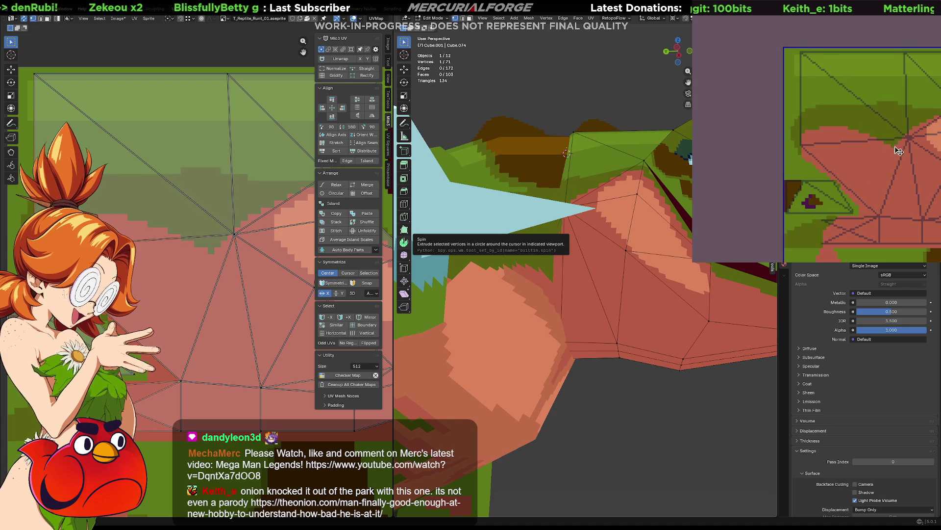
left_click_drag(867, 136, 865, 158)
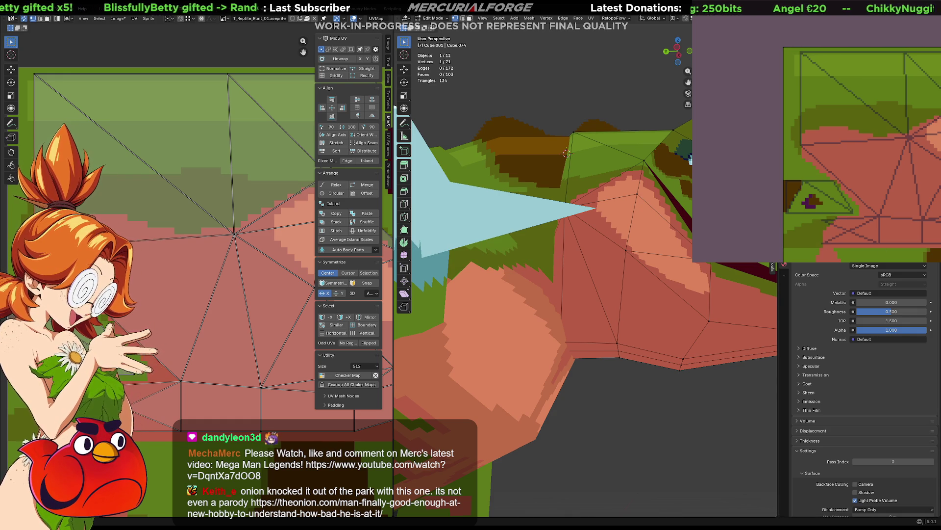
Step: Switch the mesh out and back into Edit Mode and select all of it
key("Tab")
key("ctrl+Tab")
left_click(635, 279)
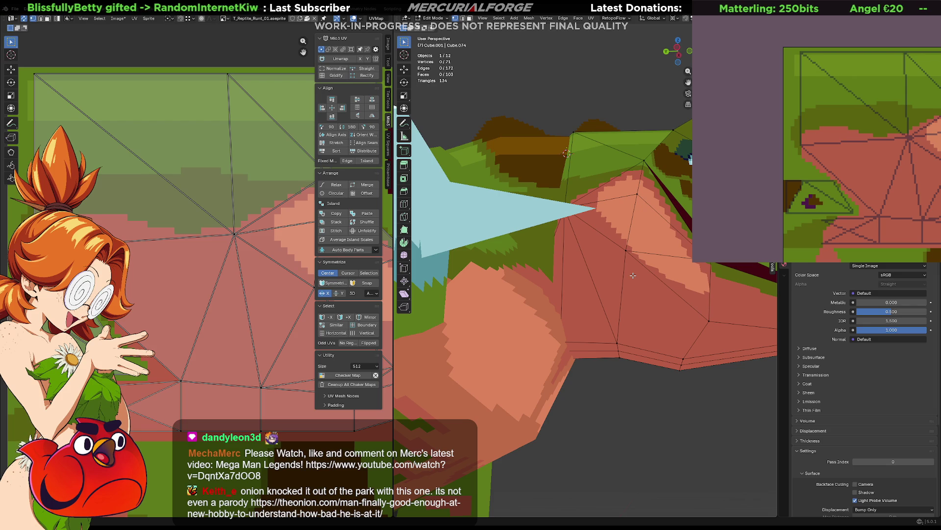
key("a")
Step: Transform the whole selected mesh constrained to the X axis and confirm
key("s")
key("x")
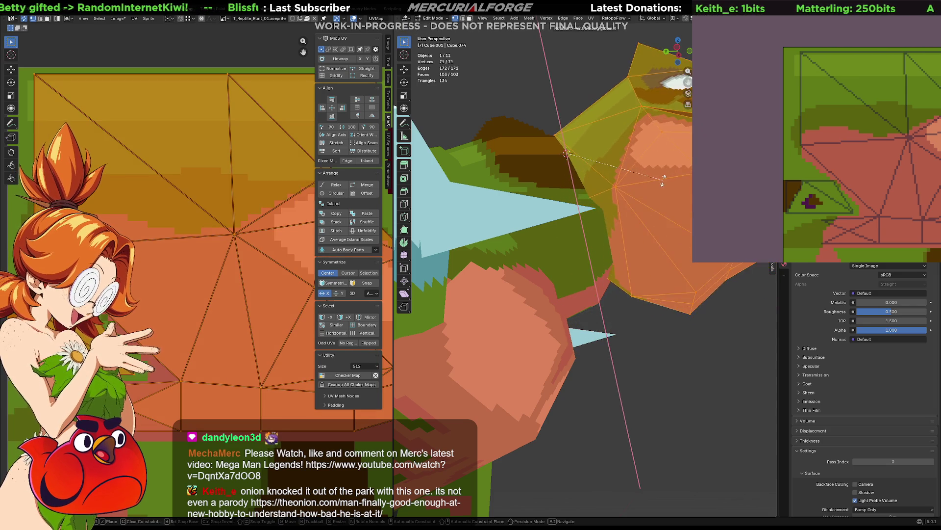
left_click(660, 190)
mouse_move(660, 190)
middle_mouse_down()
mouse_move(604, 237)
mouse_move(485, 239)
mouse_move(710, 297)
middle_mouse_up()
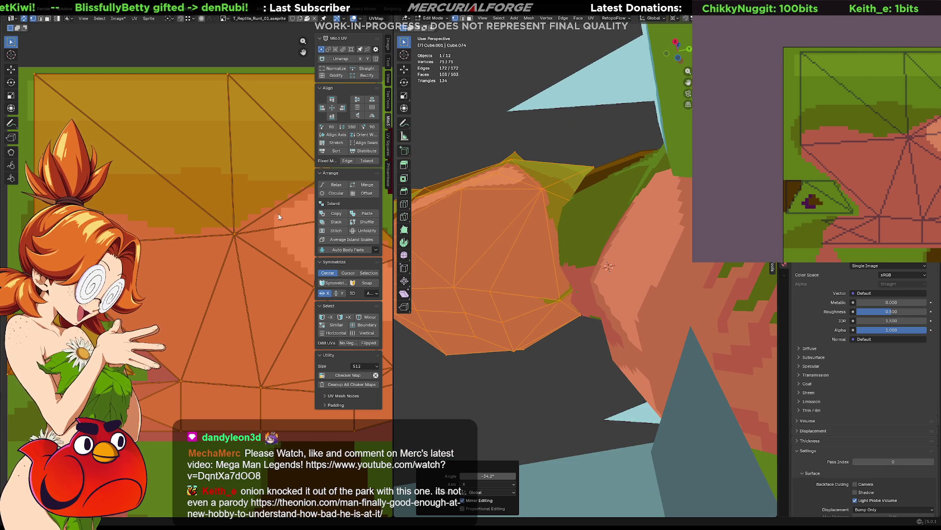
Step: Deselect everything and move one UV vertex to a new spot in the UV editor
key("alt+a")
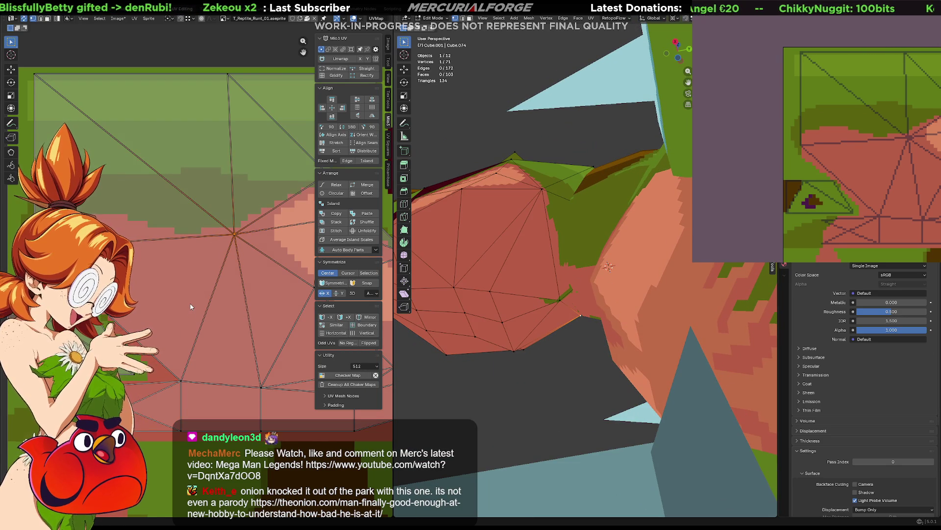
scroll(190, 307, "down", 2)
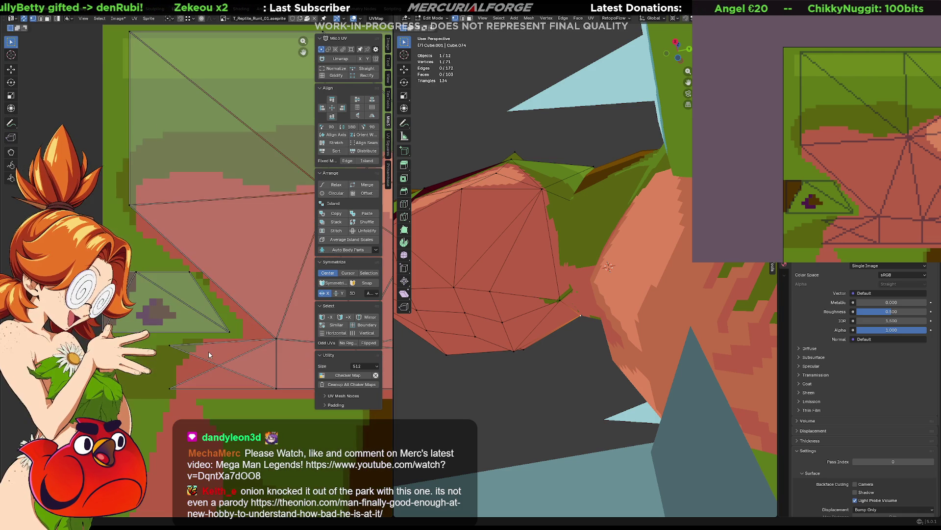
left_click(167, 347)
key("g")
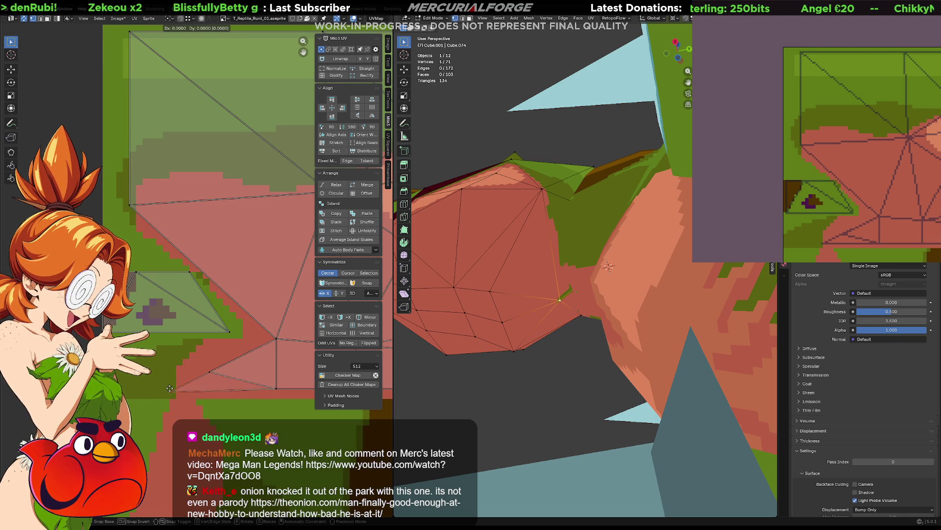
left_click(208, 374)
middle_click_drag(266, 351, 236, 357)
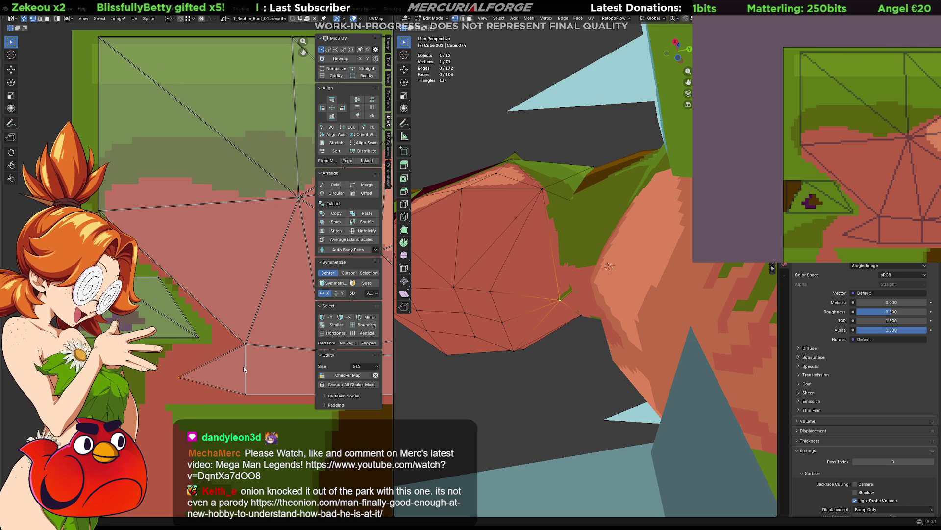
Step: Select the whole head mesh, leave editing and isolate it in Local View
mouse_move(530, 349)
middle_mouse_down()
mouse_move(545, 338)
mouse_move(524, 293)
middle_mouse_up()
key("a")
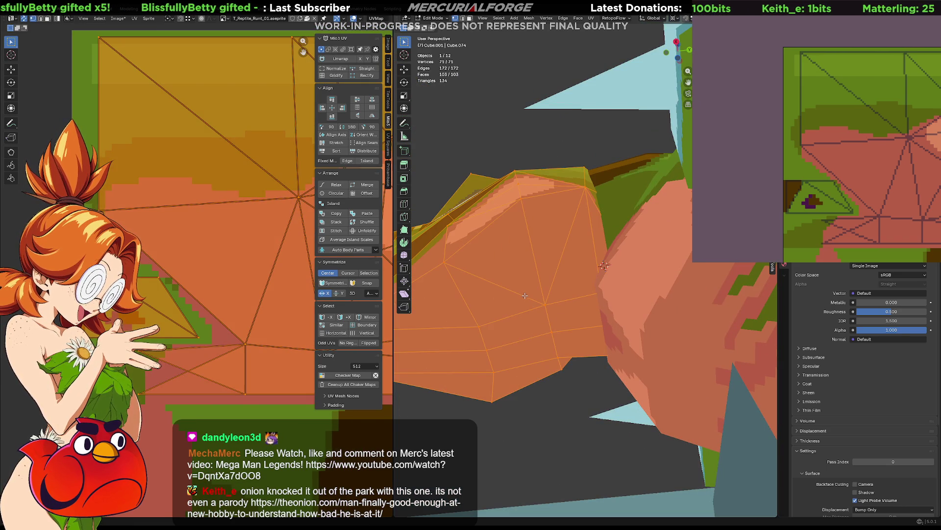
key("Tab")
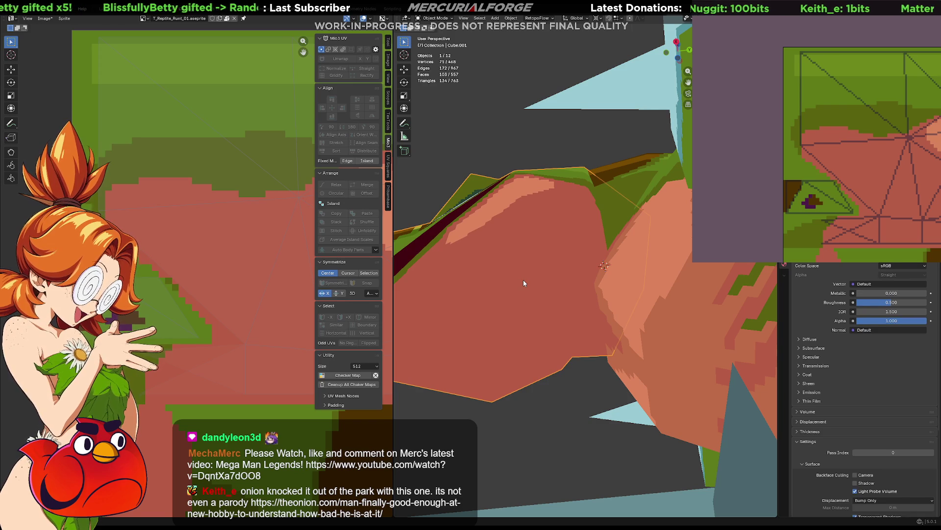
key("KP_Divide")
middle_click_drag(579, 259, 519, 297)
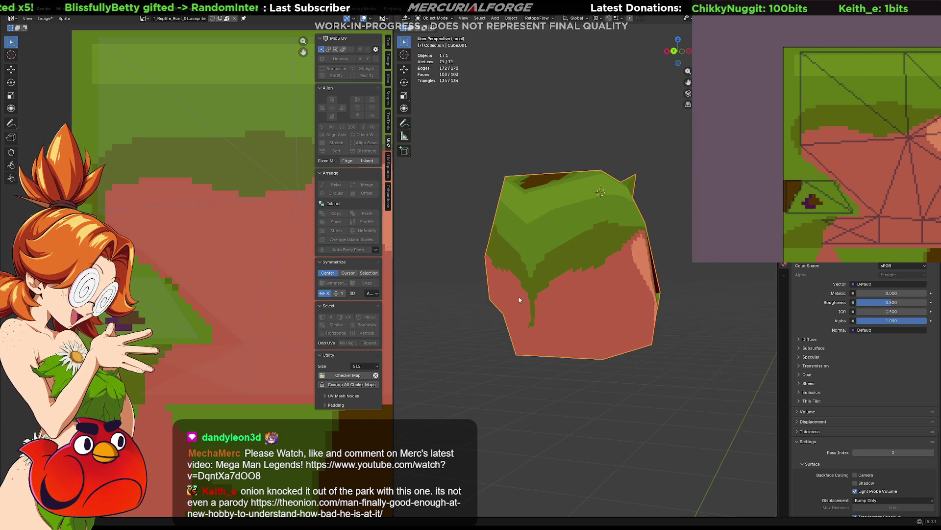
Step: Reposition three jaw UV points one by one in the UV editor
key("Tab")
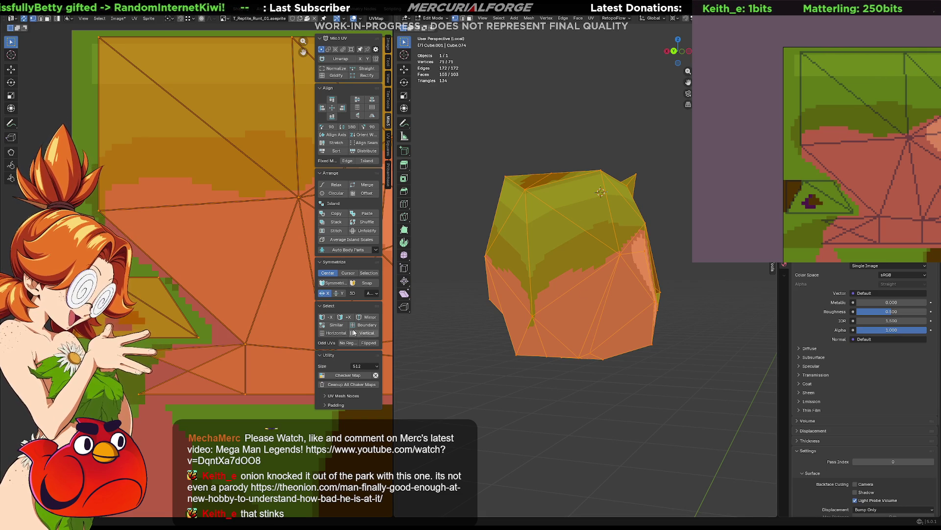
left_click(233, 351)
key("g")
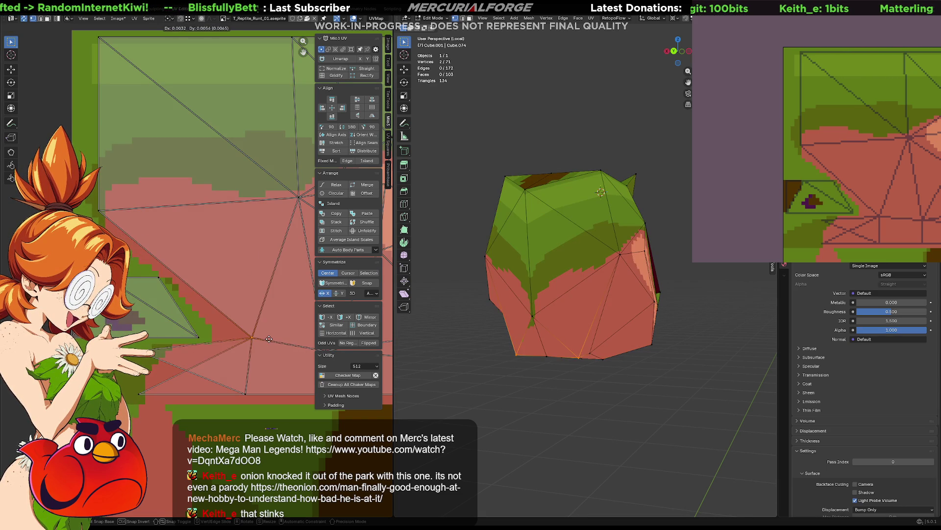
left_click(268, 354)
left_click(538, 318)
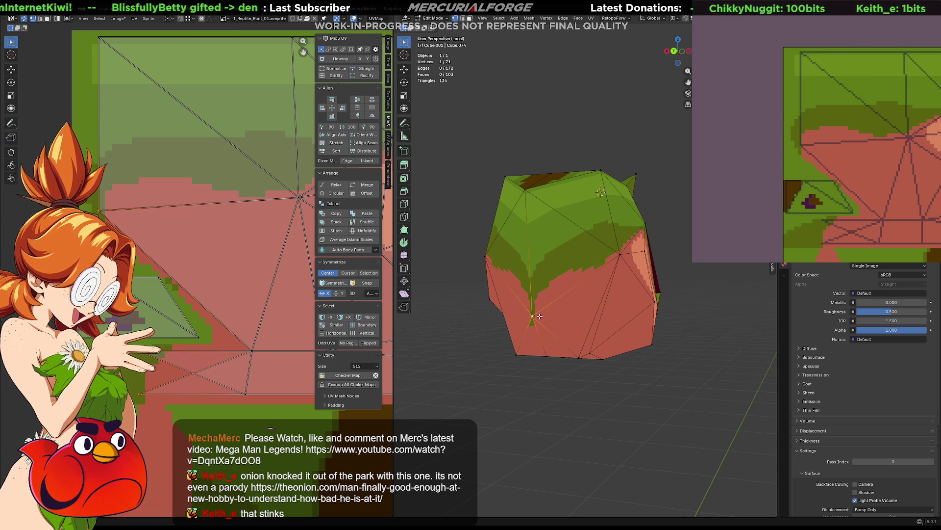
key("g")
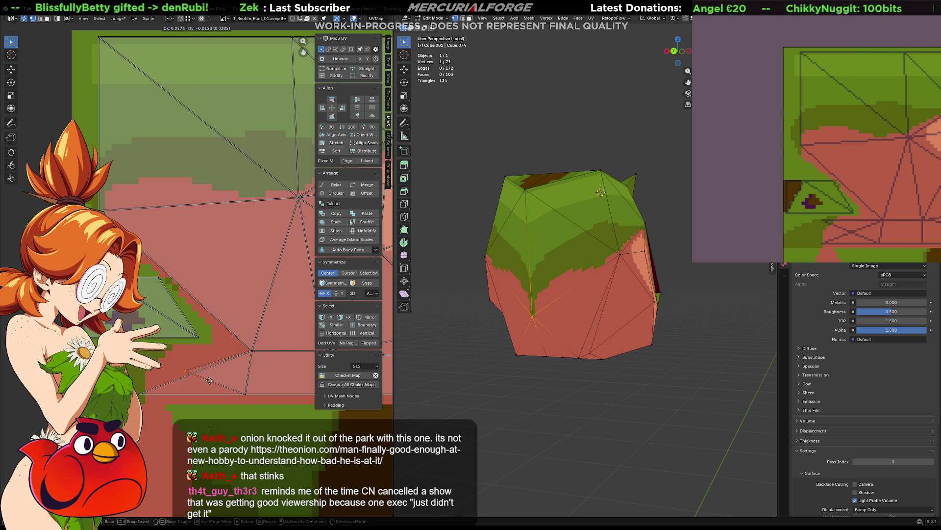
left_click(175, 381)
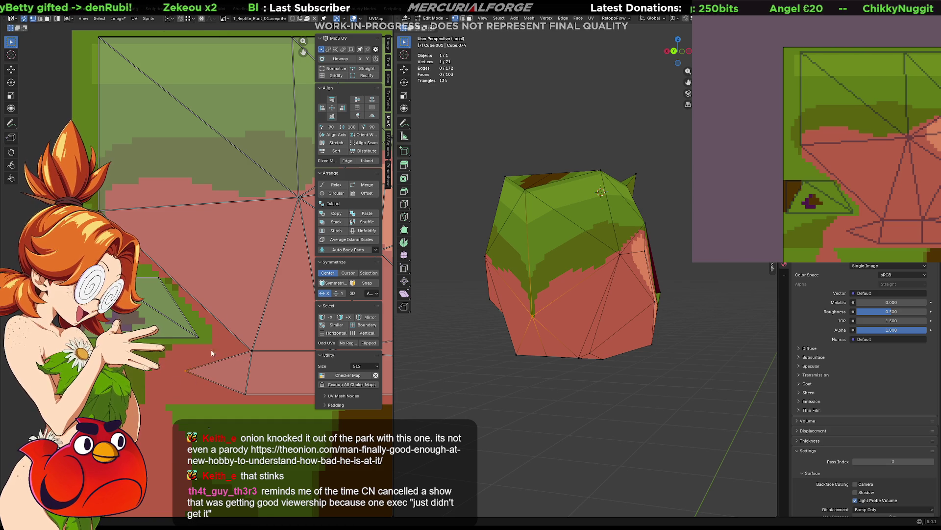
left_click(103, 212)
key("g")
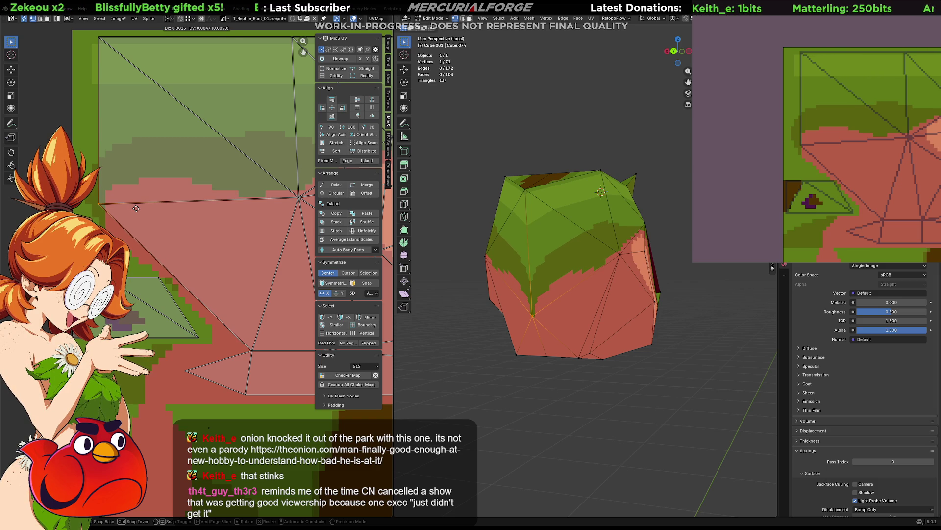
left_click(136, 208)
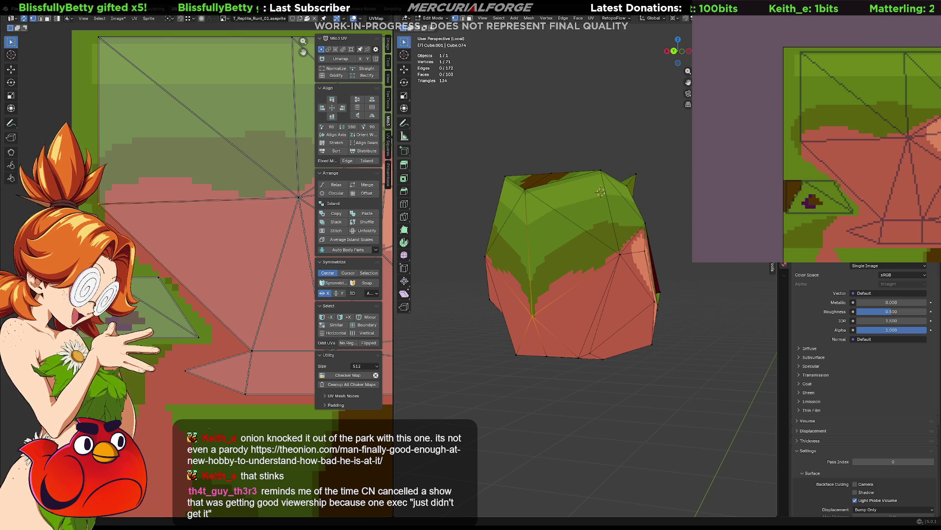
Step: Fill the stepped green band of the jaw texture with pink
middle_click_drag(804, 133, 823, 159)
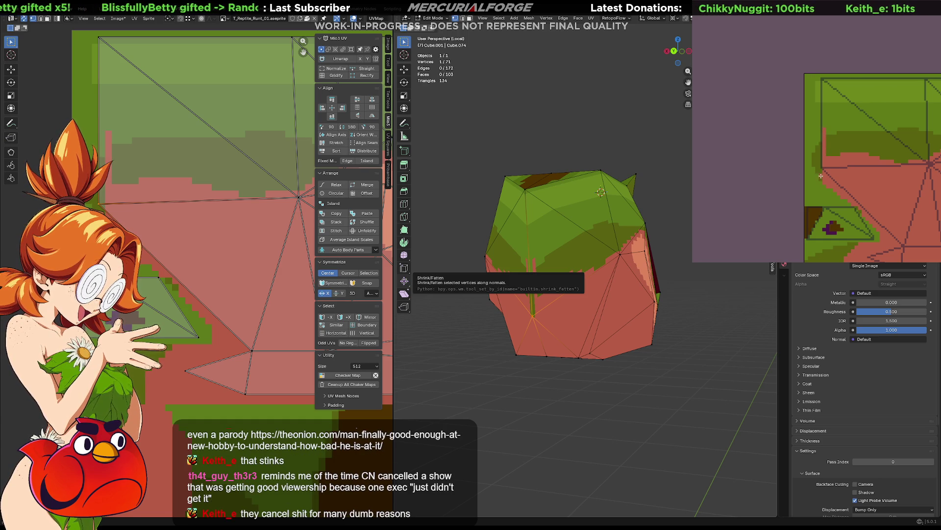
left_click(821, 131)
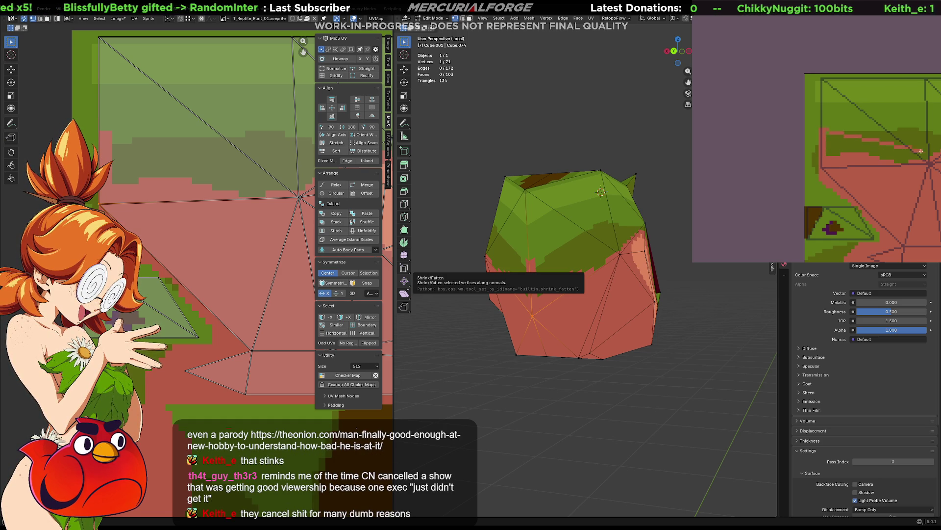
left_click(885, 156)
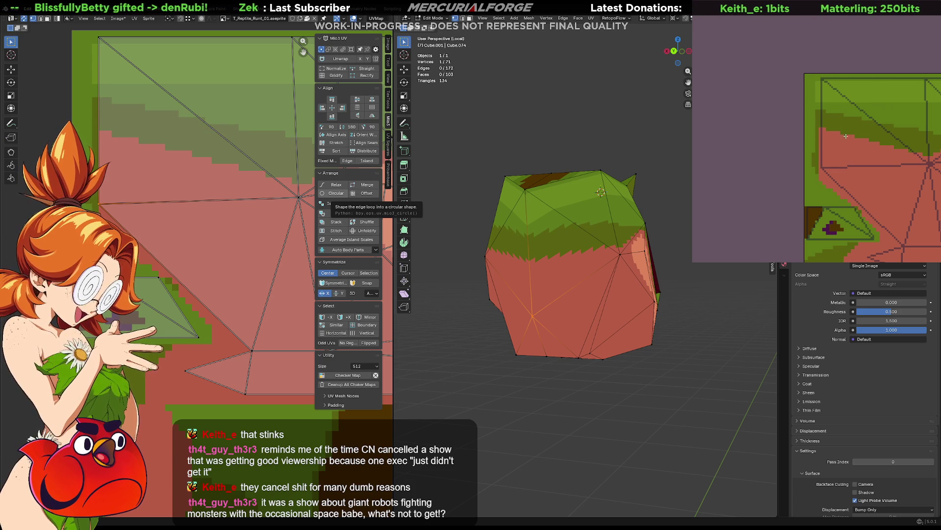
middle_click_drag(471, 202, 419, 202)
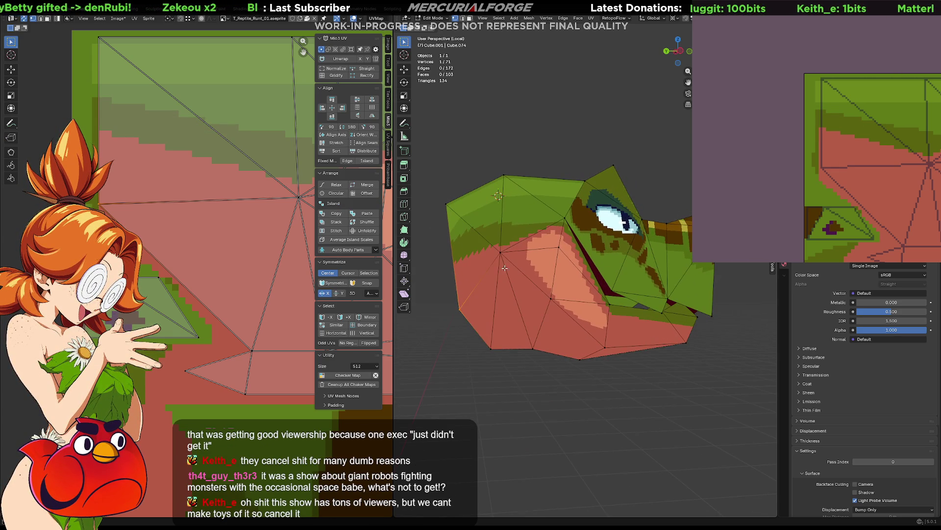
Step: Exit Local View and orbit around the head within the full scene
middle_click_drag(505, 267, 554, 269, "shift")
key("KP_Divide")
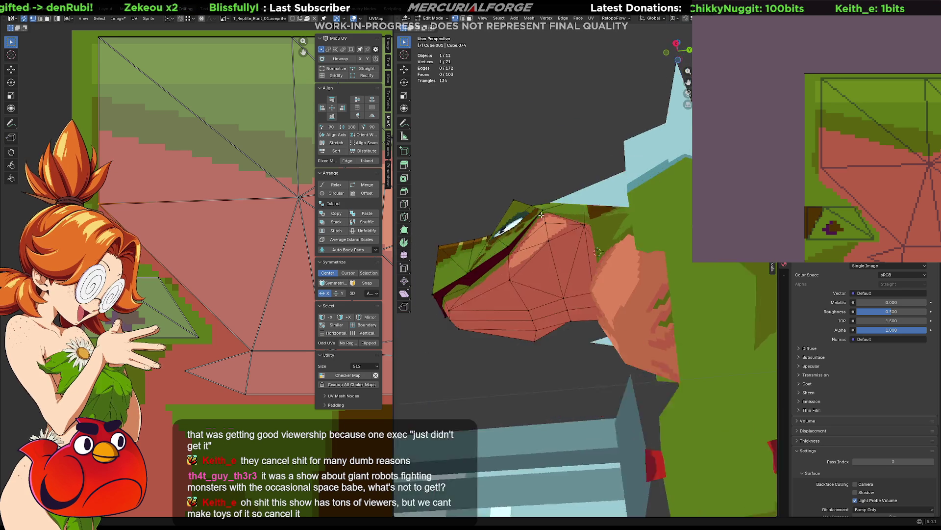
middle_click_drag(553, 254, 626, 280)
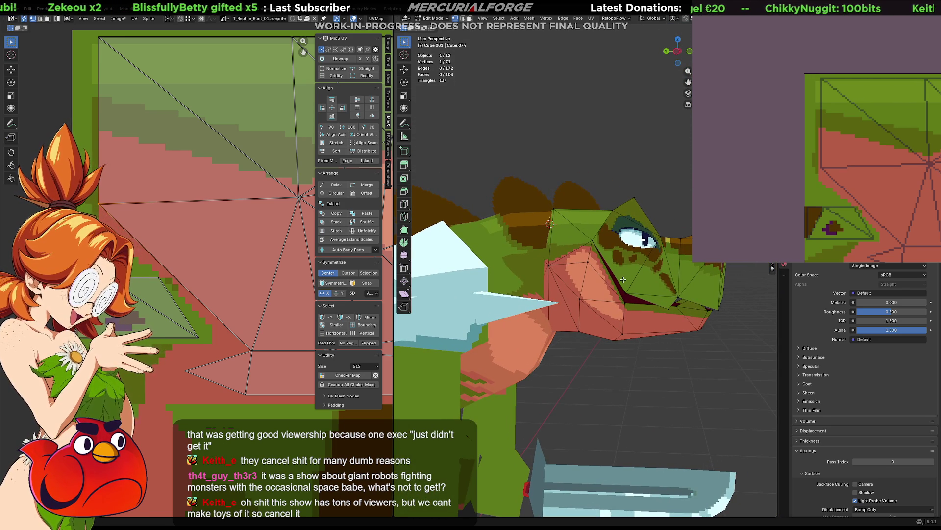
mouse_move(614, 299)
middle_mouse_down()
mouse_move(581, 280)
mouse_move(586, 259)
middle_mouse_up()
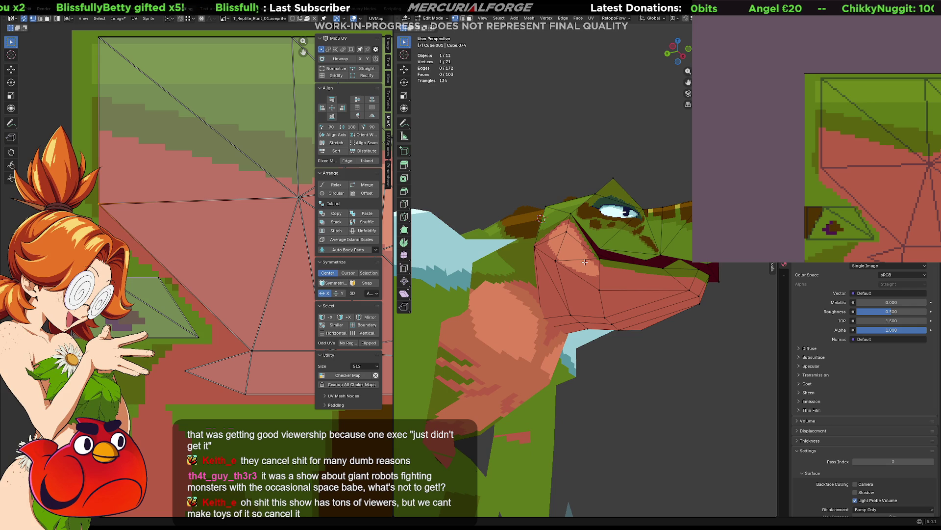
middle_click_drag(585, 262, 598, 311)
Step: Scale the whole head mesh against the body, then undo the change
key("a")
key("s")
left_click(581, 258)
mouse_move(581, 258)
middle_mouse_down()
mouse_move(571, 246)
mouse_move(579, 261)
mouse_move(582, 228)
middle_mouse_up()
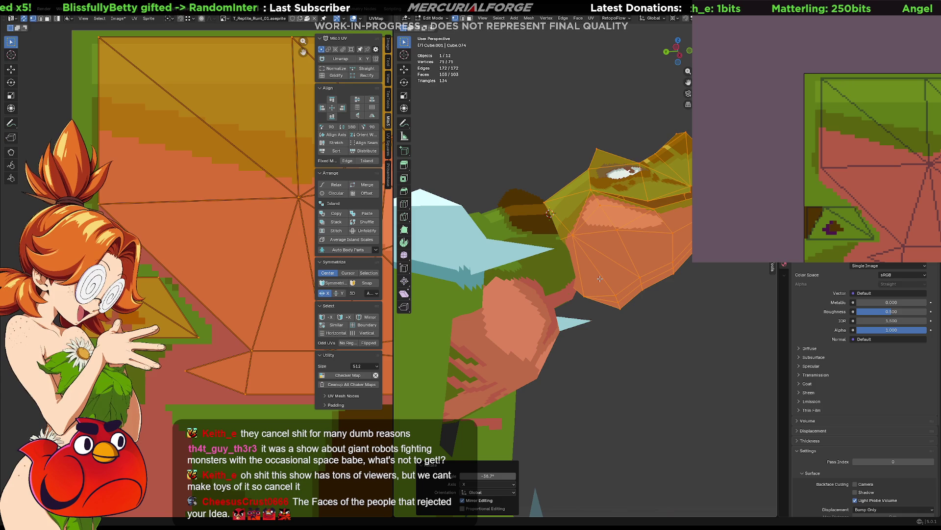
key("ctrl+z")
Step: Orbit to a new angle and select a small edge on the jaw
mouse_move(575, 288)
middle_mouse_down()
mouse_move(582, 306)
mouse_move(413, 295)
mouse_move(579, 306)
mouse_move(575, 314)
middle_mouse_up()
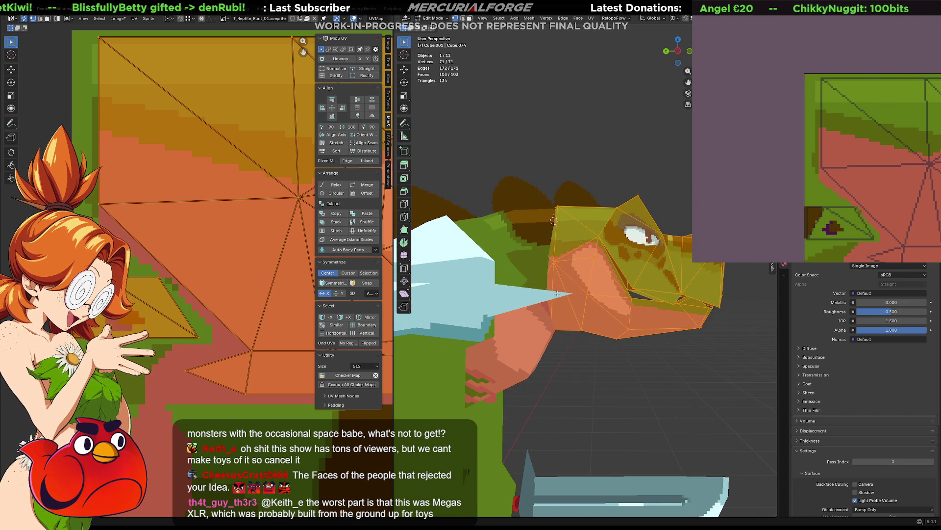
mouse_move(552, 306)
middle_mouse_down()
mouse_move(561, 294)
mouse_move(548, 287)
mouse_move(569, 277)
middle_mouse_up()
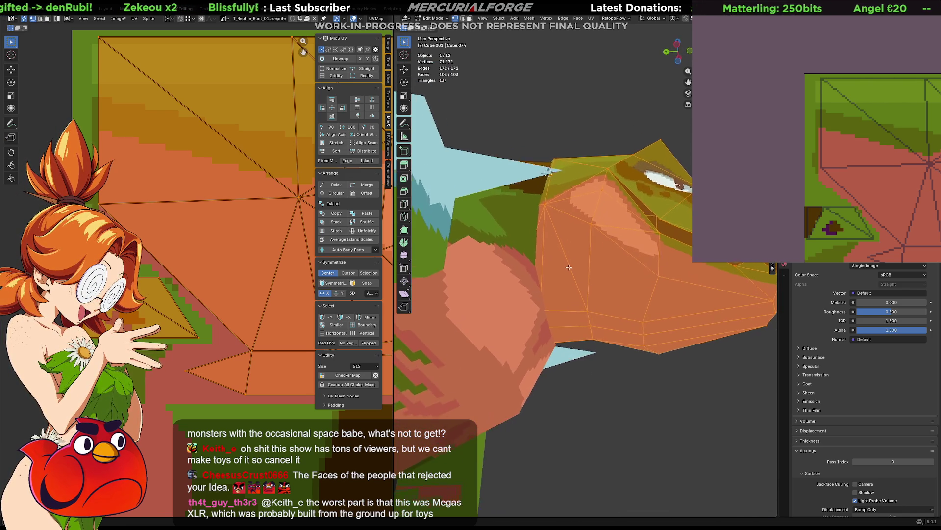
left_click(535, 316)
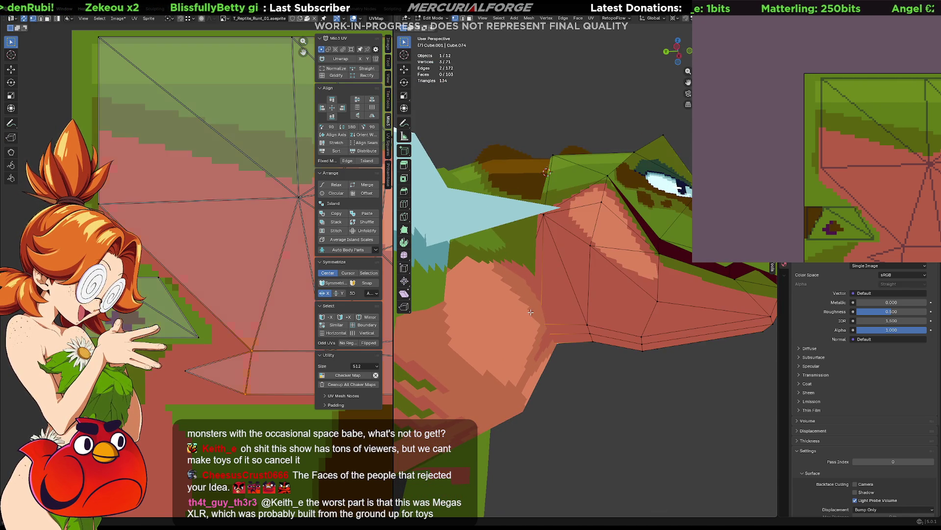
Step: Move the selected jaw edge along the Z axis and confirm
key("g")
key("z")
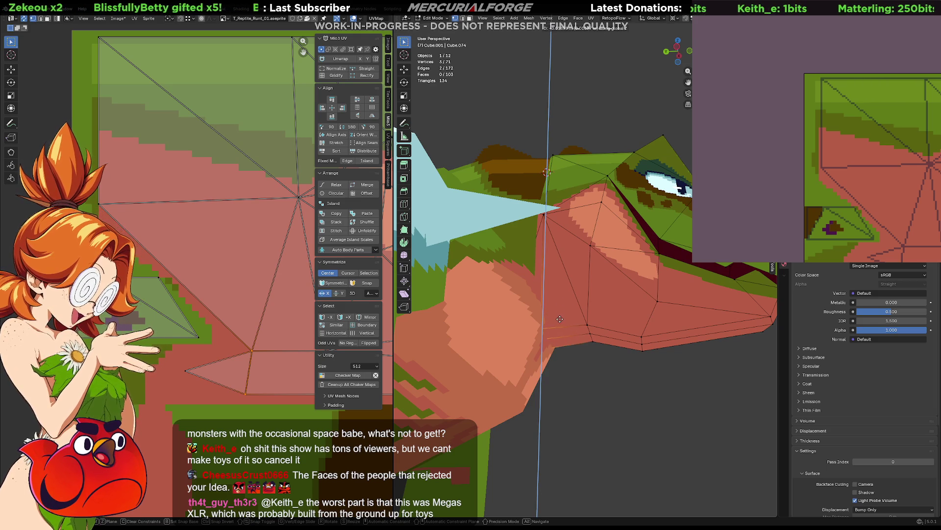
left_click(565, 309)
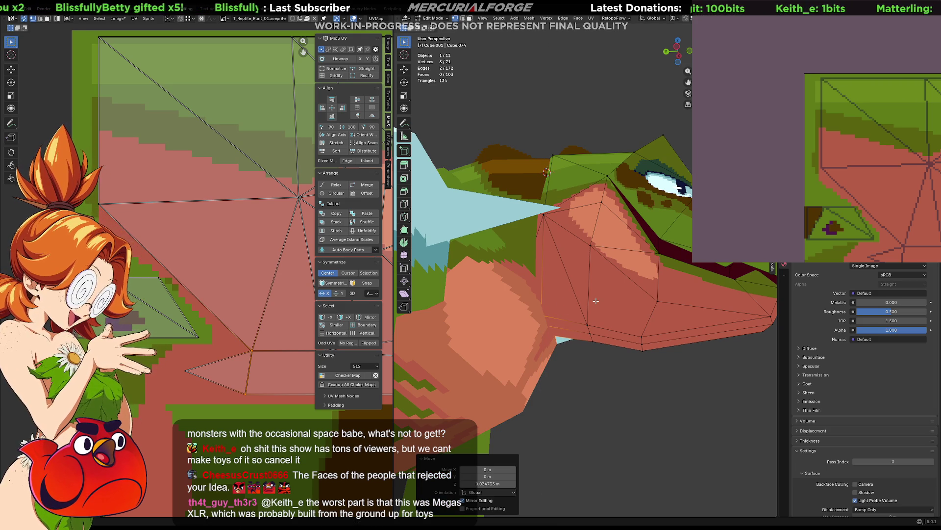
Step: Leave mesh editing, toggle the head through Local View and return to the full scene in Object Mode
key("Tab")
key("KP_Divide")
mouse_move(555, 301)
middle_mouse_down()
mouse_move(553, 336)
mouse_move(656, 286)
middle_mouse_up()
key("Tab")
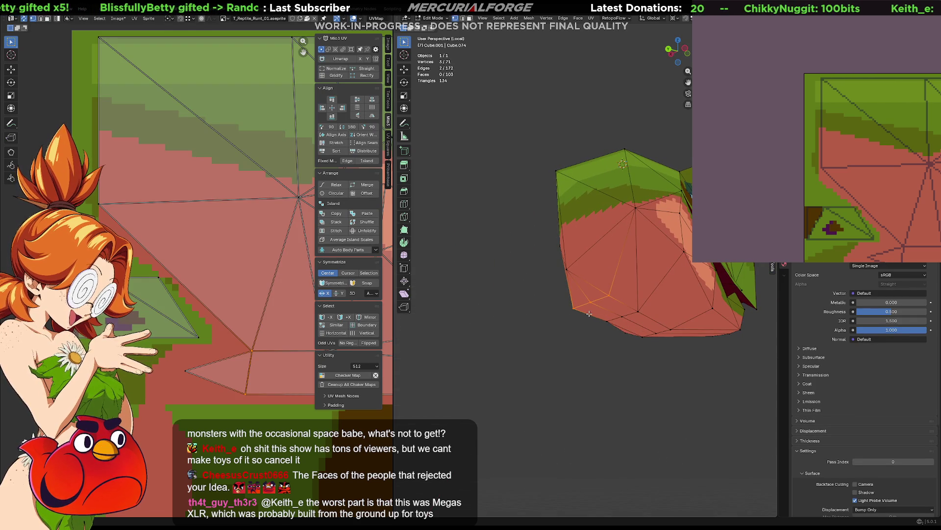
key("Tab")
key("KP_Divide")
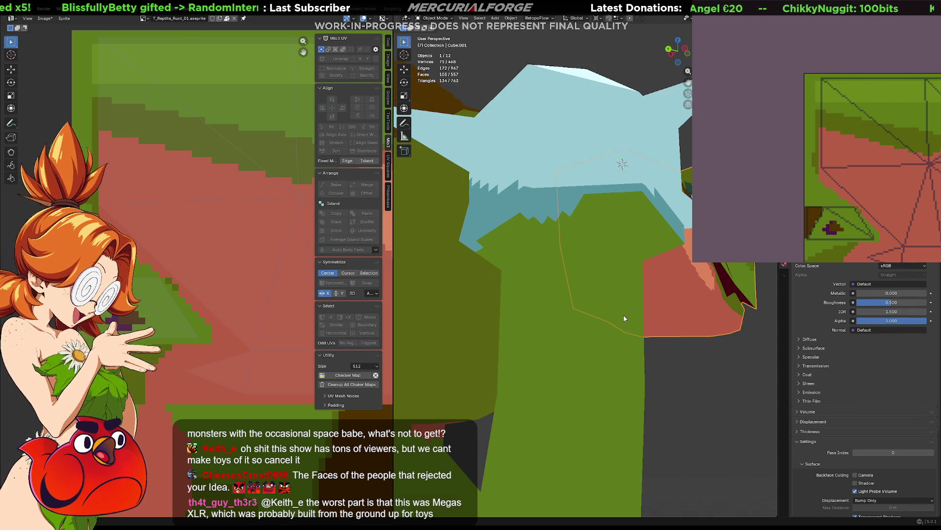